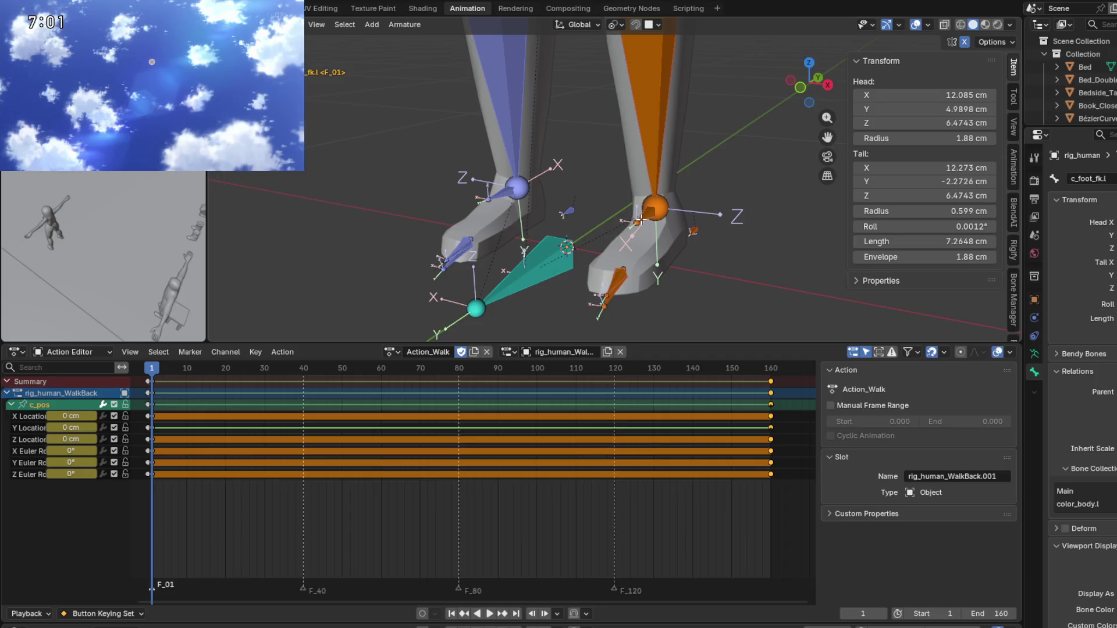
Dismiss the parent-bone list and switch the rig armature into pose mode.
{"action": "left_click", "coordinate": [1112, 392]}
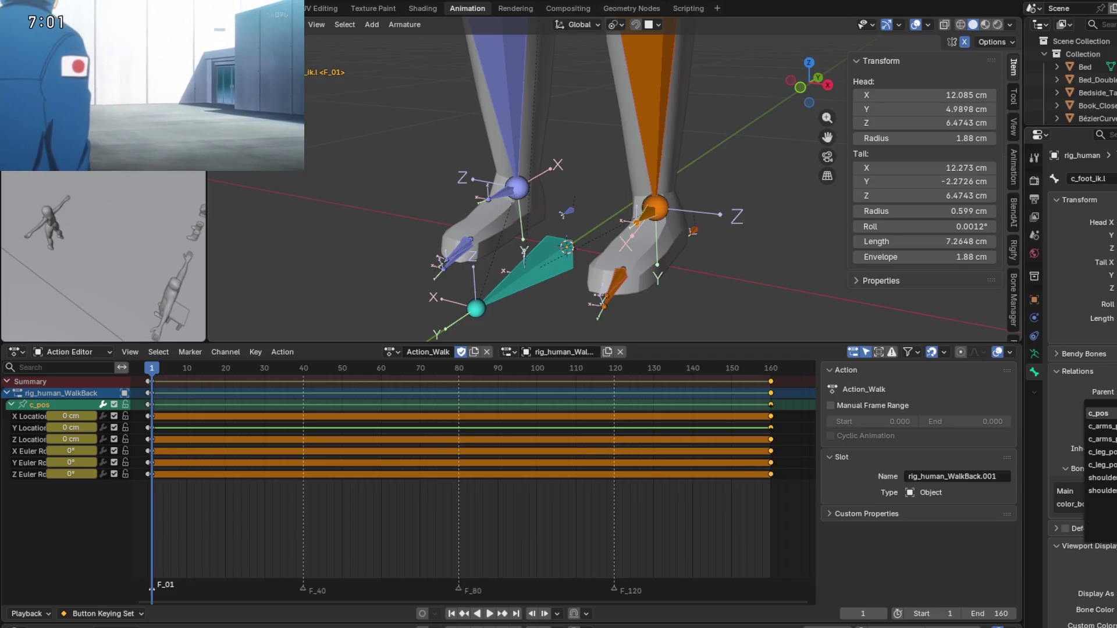
{"action": "key", "text": "Escape"}
{"action": "middle_click_drag", "start_coordinate": [675, 299], "coordinate": [656, 281]}
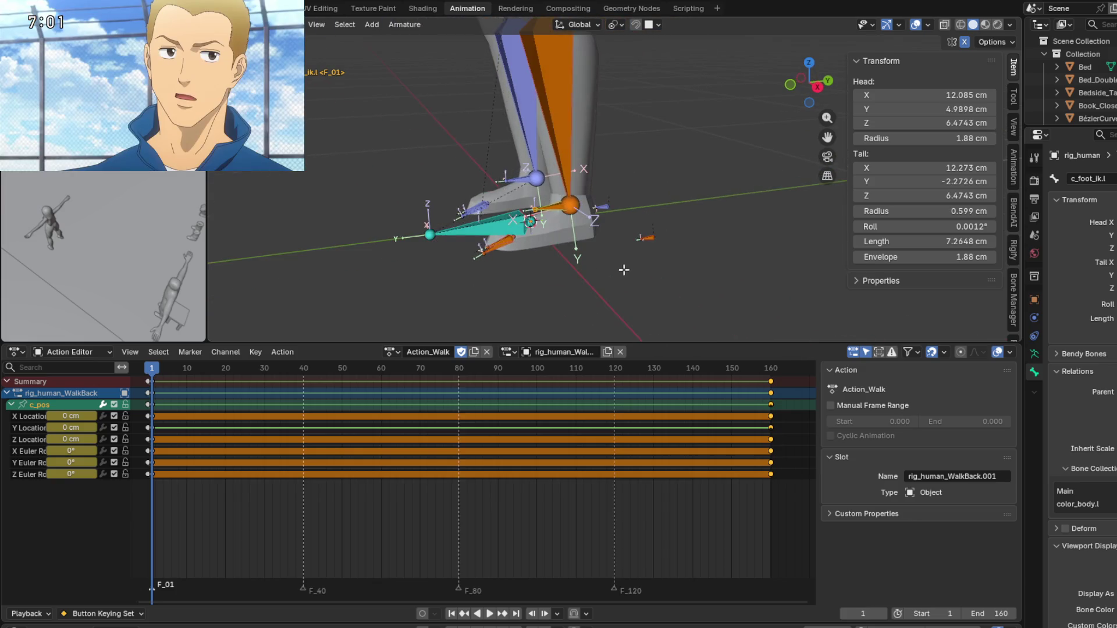
{"action": "key", "text": "ctrl+Tab"}
Select the c_pos root control and start moving it along global Y.
{"action": "mouse_move", "coordinate": [735, 277]}
{"action": "middle_mouse_down"}
{"action": "mouse_move", "coordinate": [642, 267]}
{"action": "mouse_move", "coordinate": [625, 280]}
{"action": "middle_mouse_up"}
{"action": "left_click", "coordinate": [643, 268]}
{"action": "key", "text": "g"}
{"action": "key", "text": "y"}
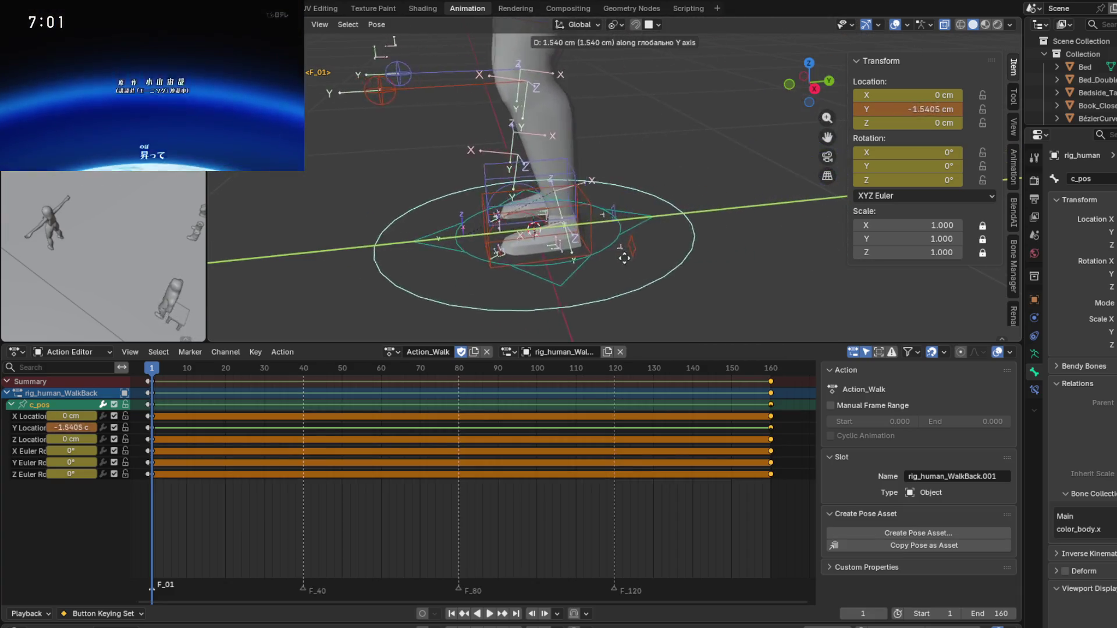
Drop c_pos at Y −45.126 cm and select the right foot IK control.
{"action": "left_click", "coordinate": [774, 260]}
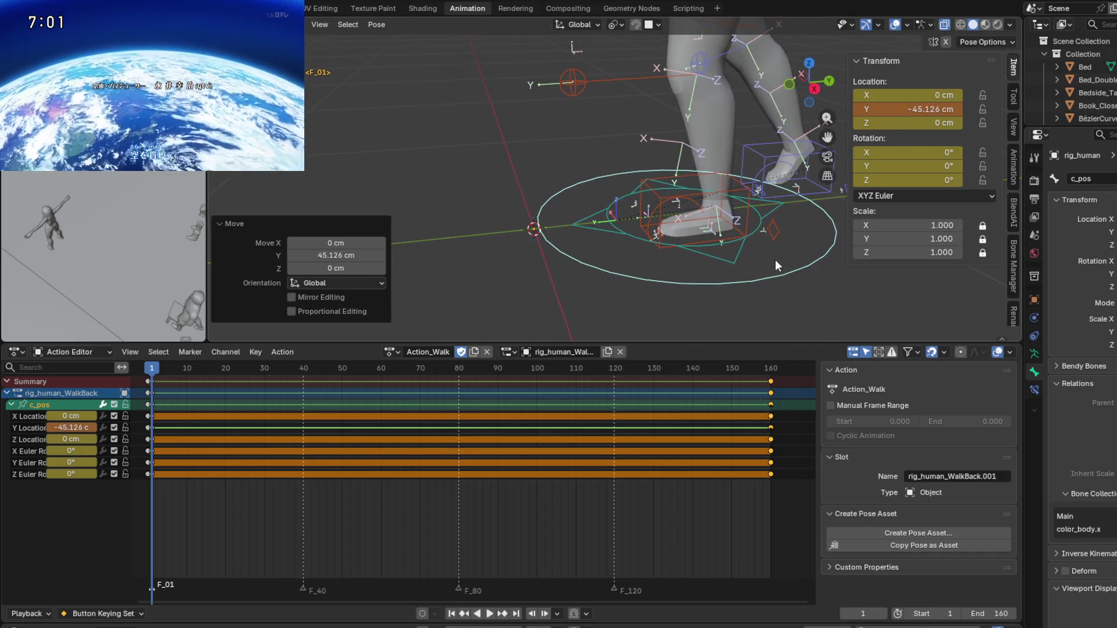
{"action": "middle_click_drag", "start_coordinate": [775, 259], "coordinate": [565, 198]}
{"action": "left_click", "coordinate": [566, 203]}
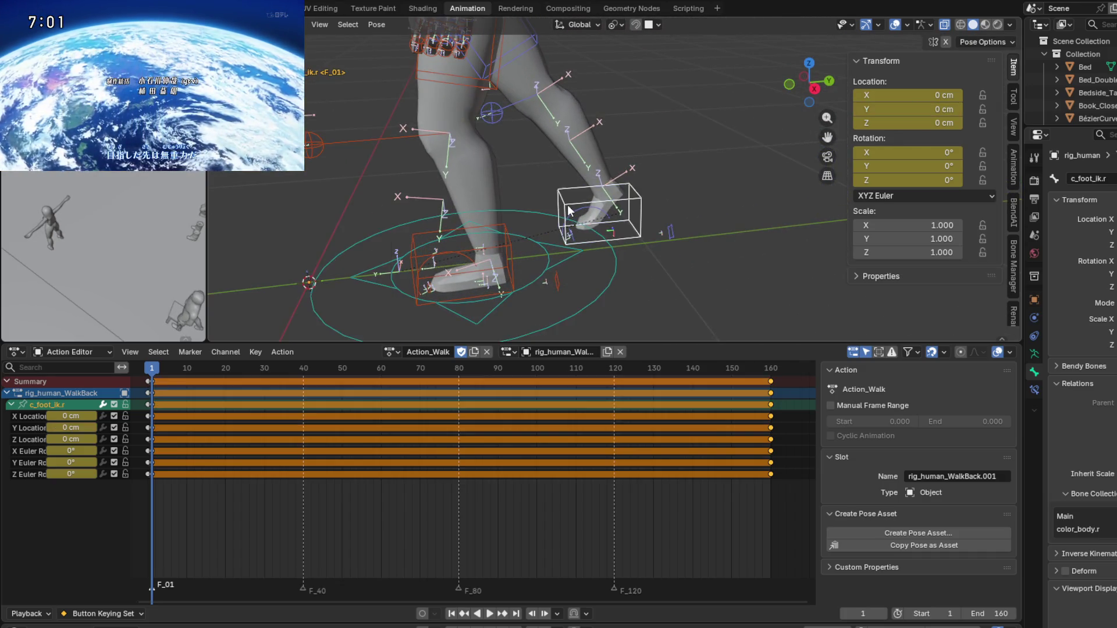
{"action": "scroll", "coordinate": [608, 257], "scroll_direction": "down", "scroll_amount": 3}
{"action": "middle_click_drag", "start_coordinate": [609, 257], "coordinate": [612, 245]}
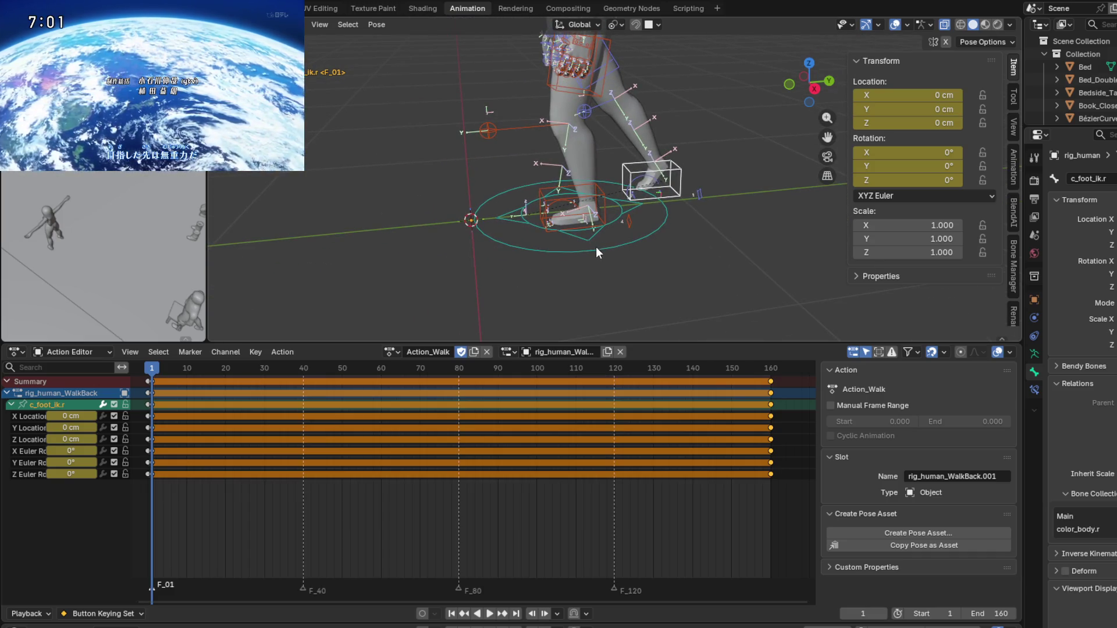
Move c_pos further back along global Y to −141.38 cm.
{"action": "left_click", "coordinate": [596, 248]}
{"action": "key", "text": "g"}
{"action": "key", "text": "y"}
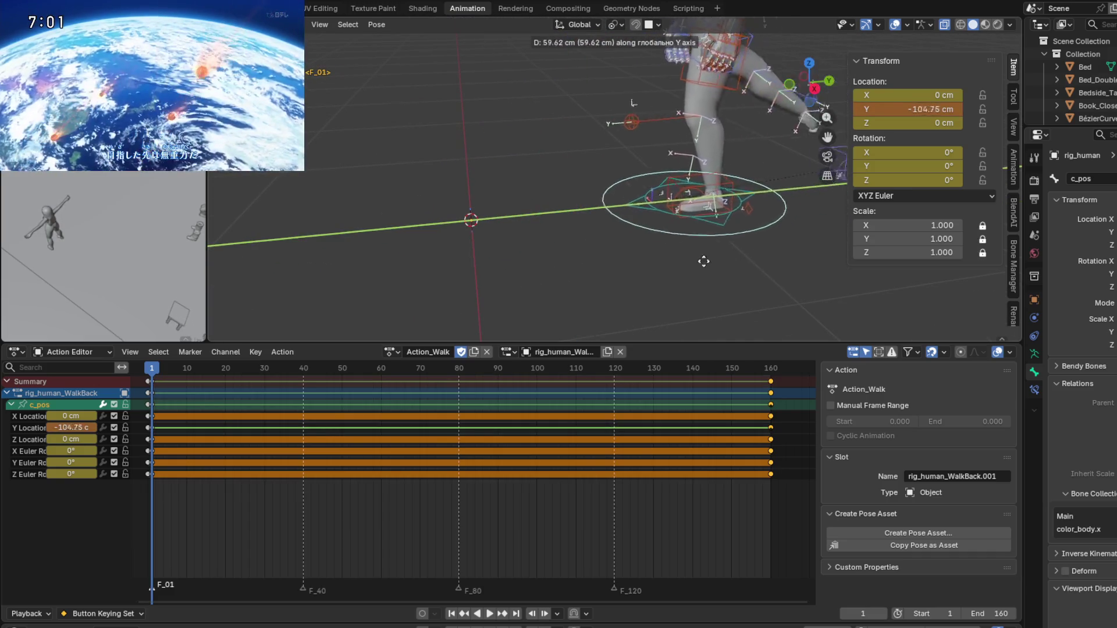
{"action": "left_click", "coordinate": [798, 272]}
Inspect the left and right foot IK controls, which still read zero location and rotation.
{"action": "mouse_move", "coordinate": [797, 273]}
{"action": "middle_mouse_down"}
{"action": "mouse_move", "coordinate": [493, 275]}
{"action": "mouse_move", "coordinate": [620, 197]}
{"action": "mouse_move", "coordinate": [704, 236]}
{"action": "mouse_move", "coordinate": [683, 246]}
{"action": "mouse_move", "coordinate": [589, 229]}
{"action": "middle_mouse_up"}
{"action": "left_click", "coordinate": [636, 187]}
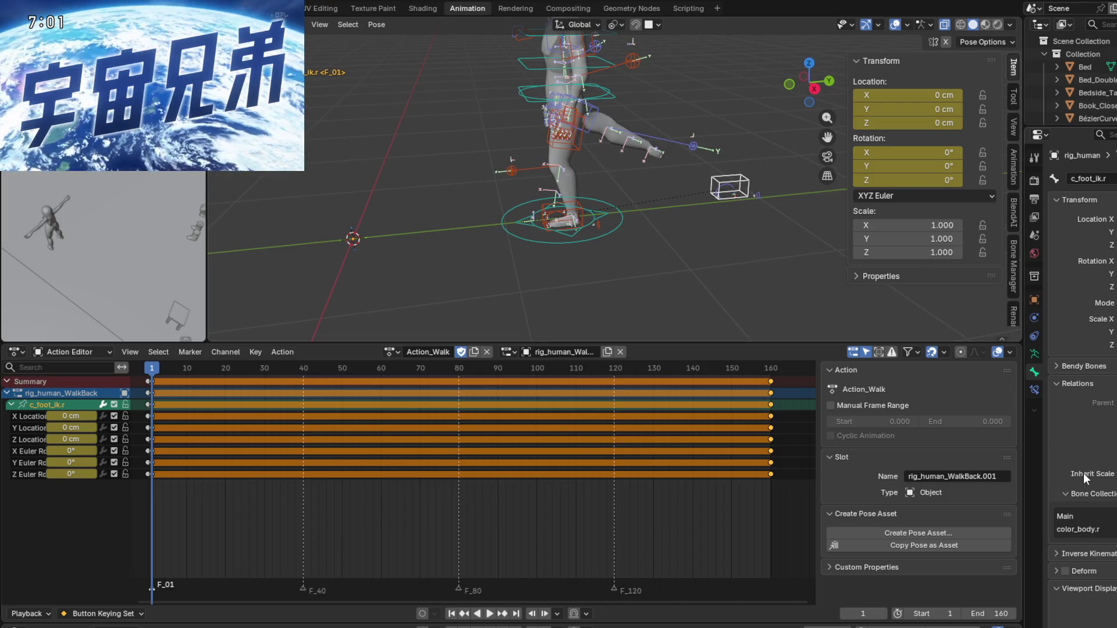
{"action": "scroll", "coordinate": [641, 232], "scroll_direction": "up", "scroll_amount": 3}
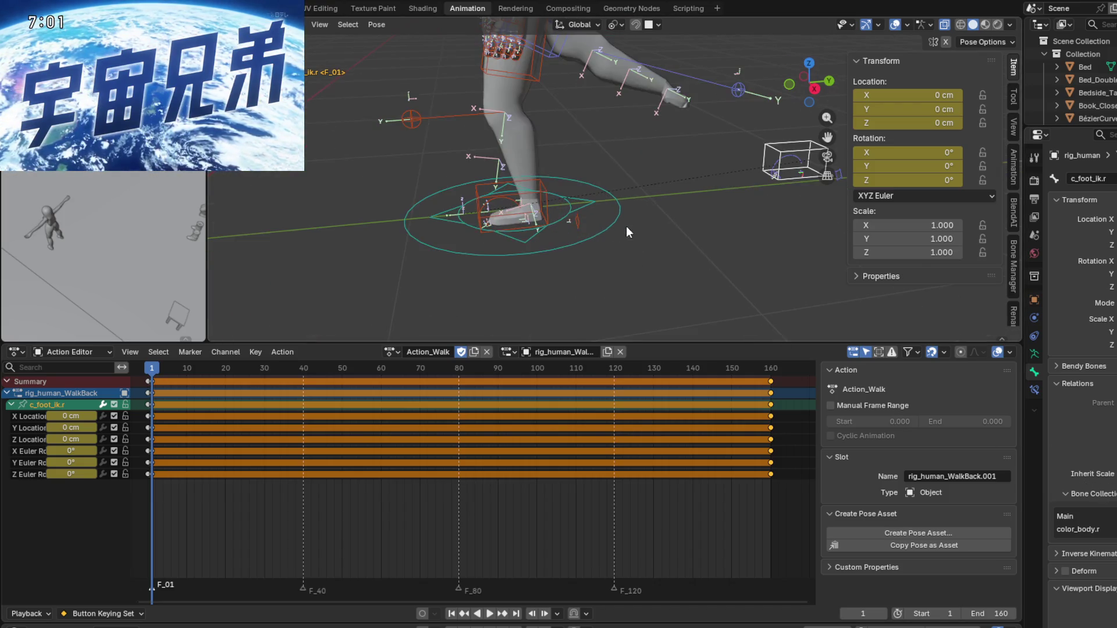
{"action": "left_click", "coordinate": [591, 238]}
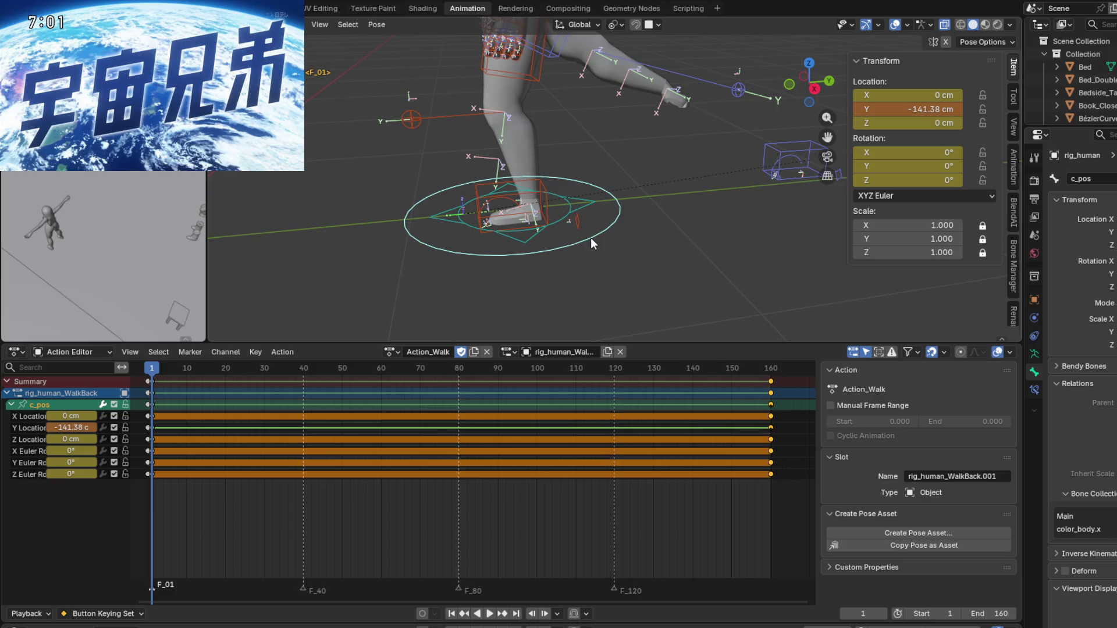
{"action": "left_click", "coordinate": [477, 205]}
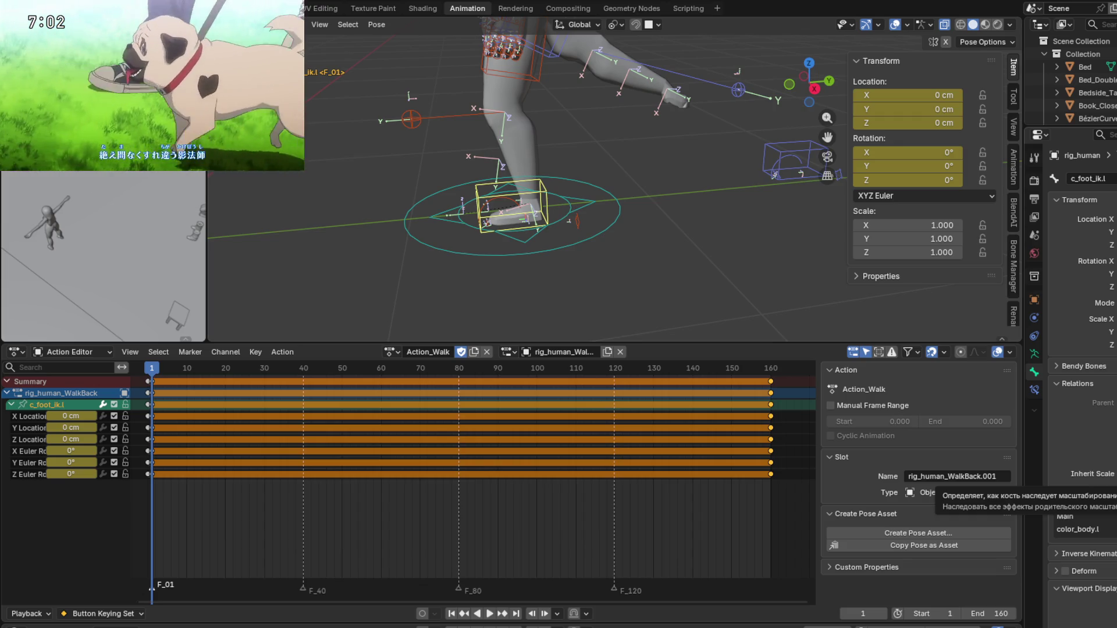
{"action": "left_click", "coordinate": [771, 147]}
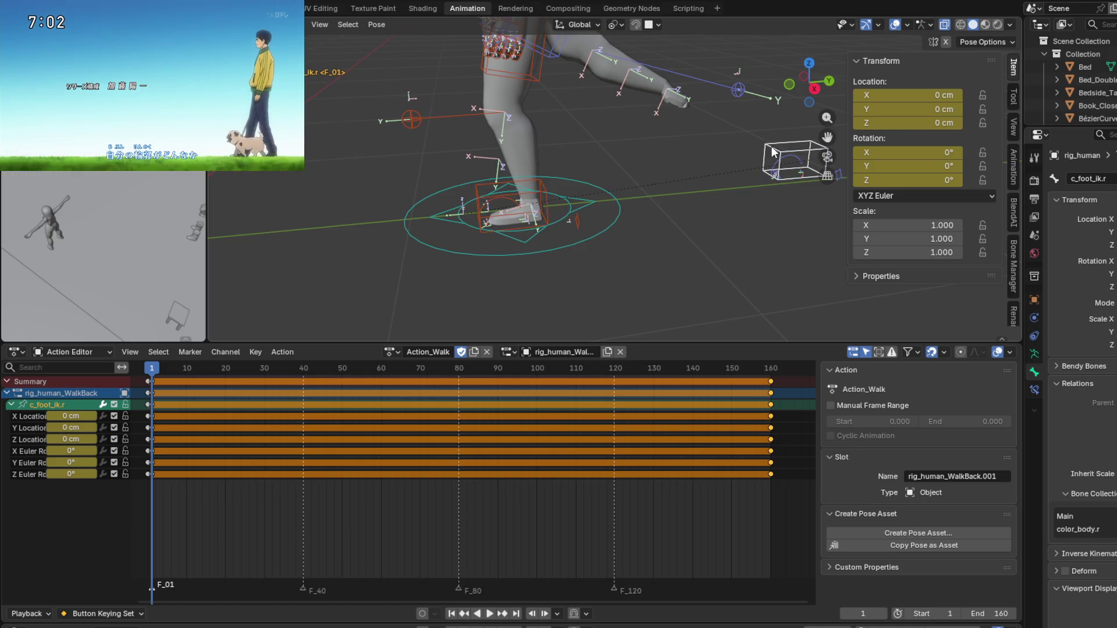
Show the bone constraints and clear the right foot IK control's location back beside the left foot.
{"action": "left_click", "coordinate": [1035, 390]}
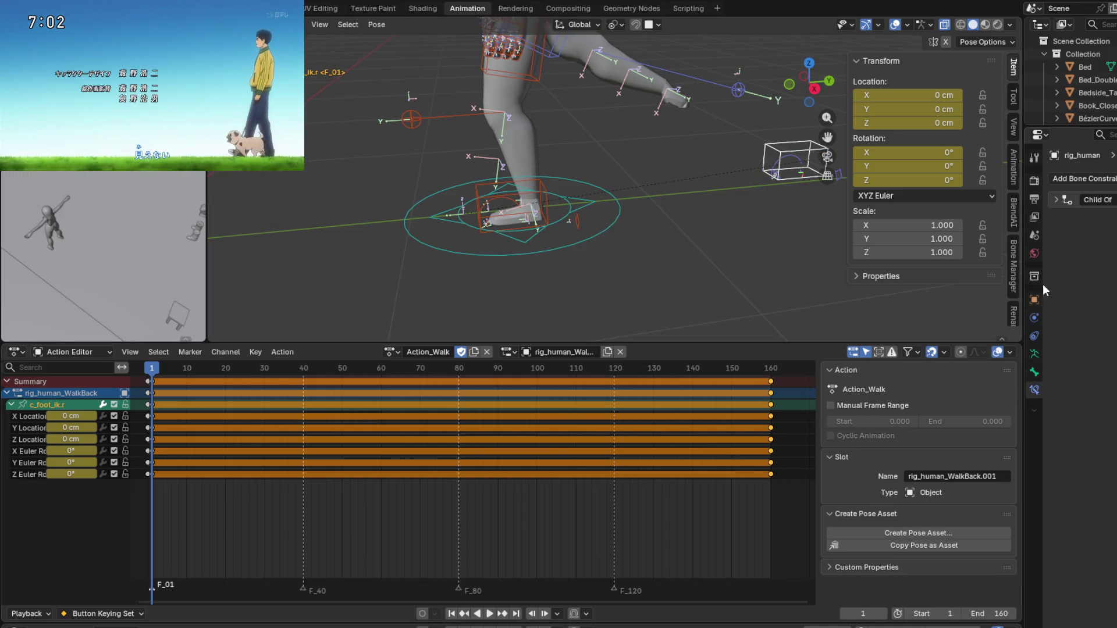
{"action": "left_click", "coordinate": [510, 202]}
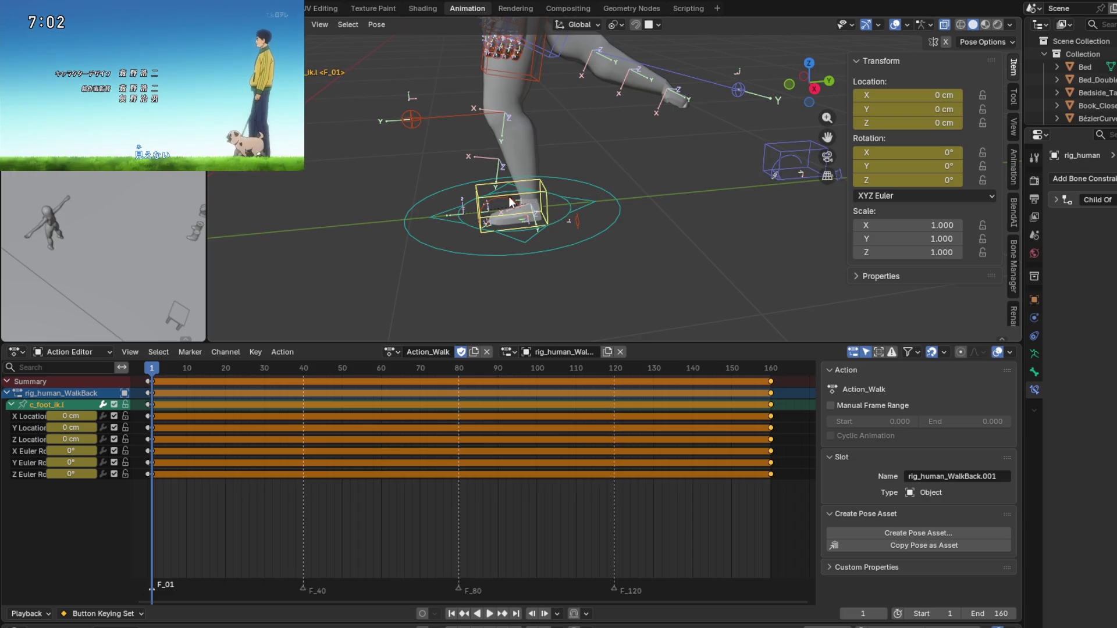
{"action": "left_click", "coordinate": [775, 149]}
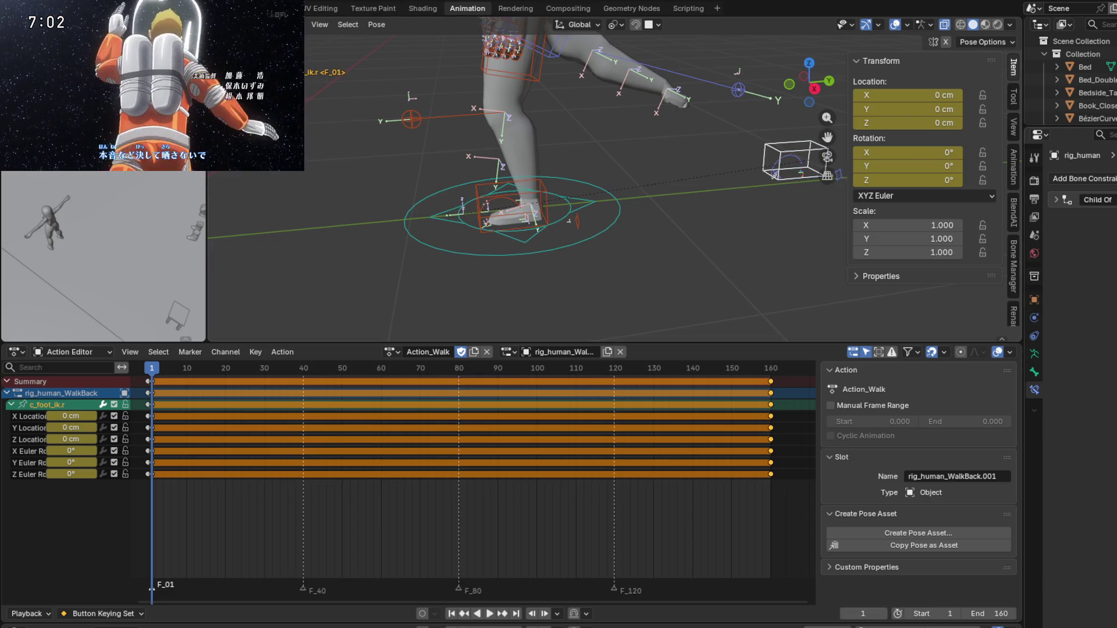
{"action": "key", "text": "alt+g"}
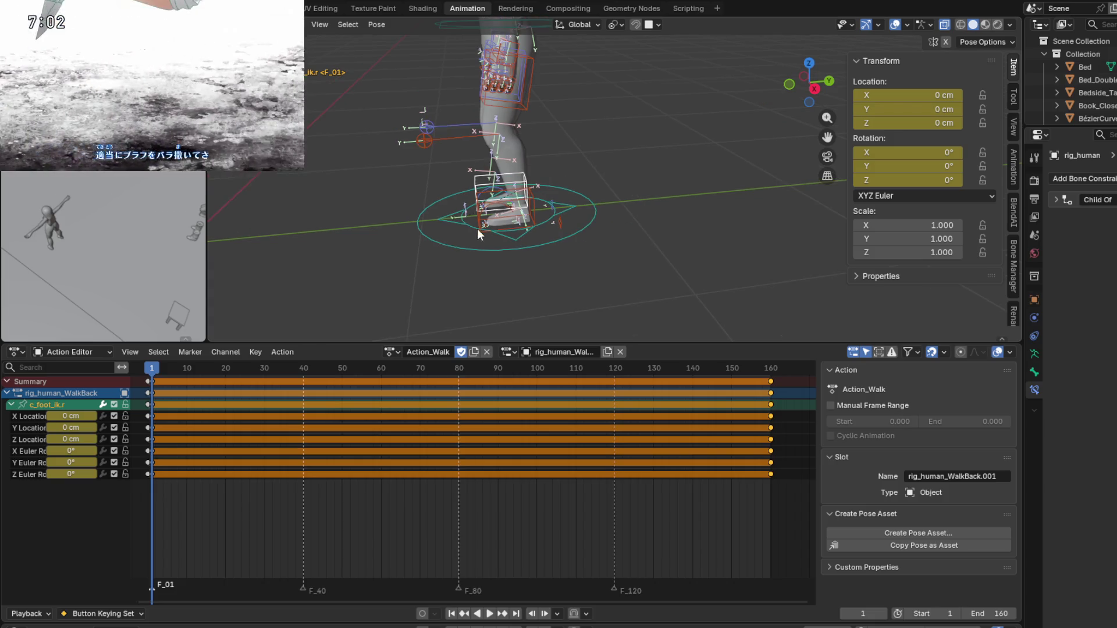
Try a Y move on the c_pos root, then cancel it.
{"action": "left_click", "coordinate": [472, 248]}
{"action": "middle_click_drag", "start_coordinate": [472, 246], "coordinate": [612, 258]}
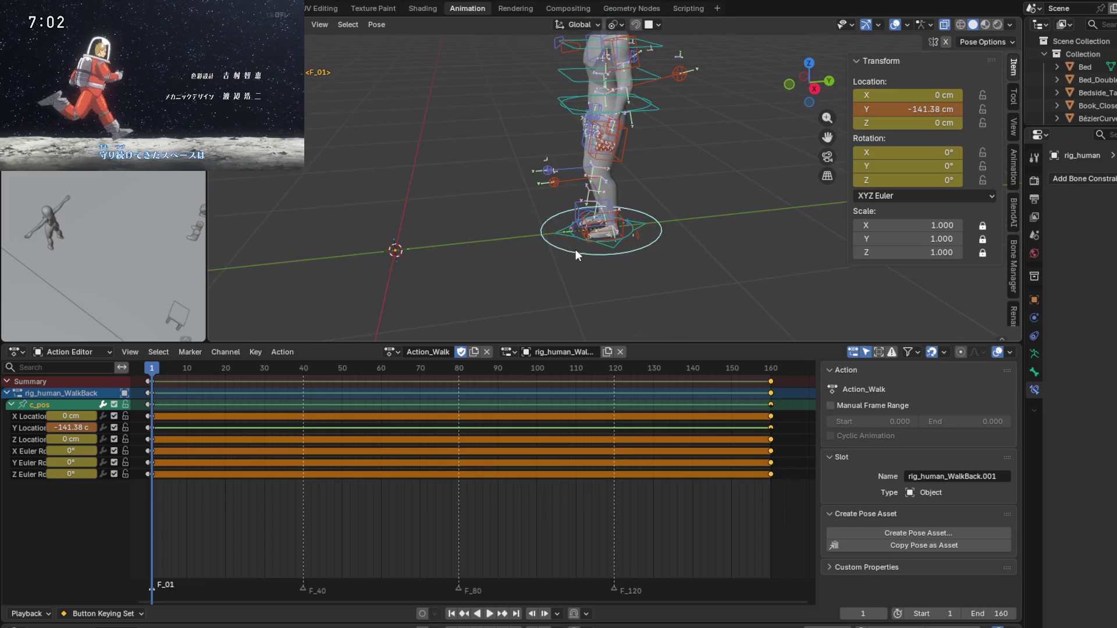
{"action": "key", "text": "g"}
{"action": "key", "text": "y"}
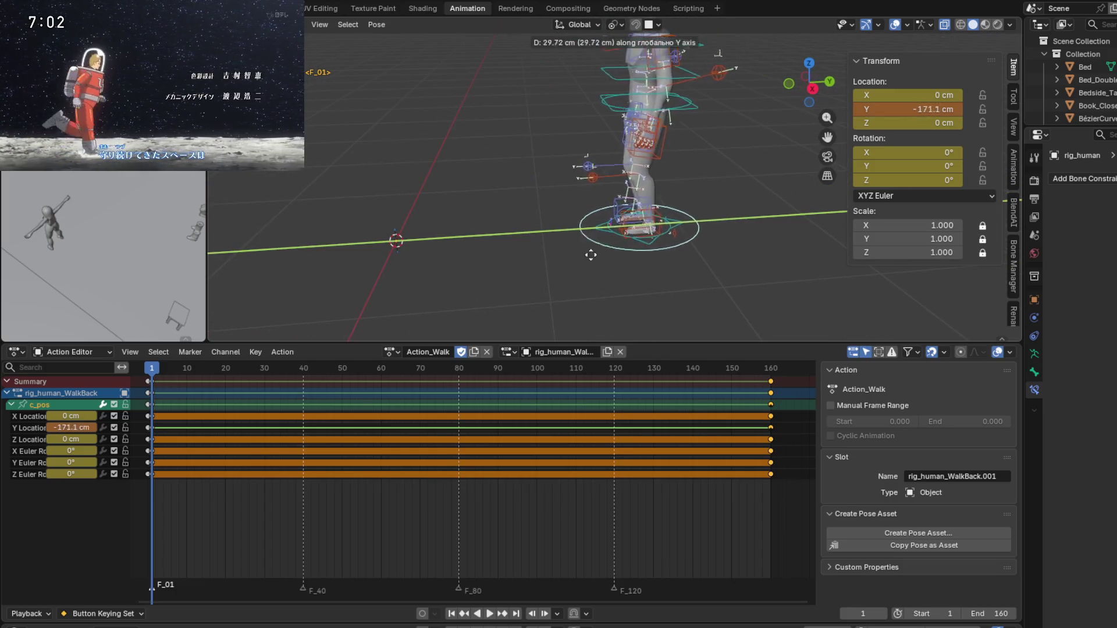
{"action": "key", "text": "Escape"}
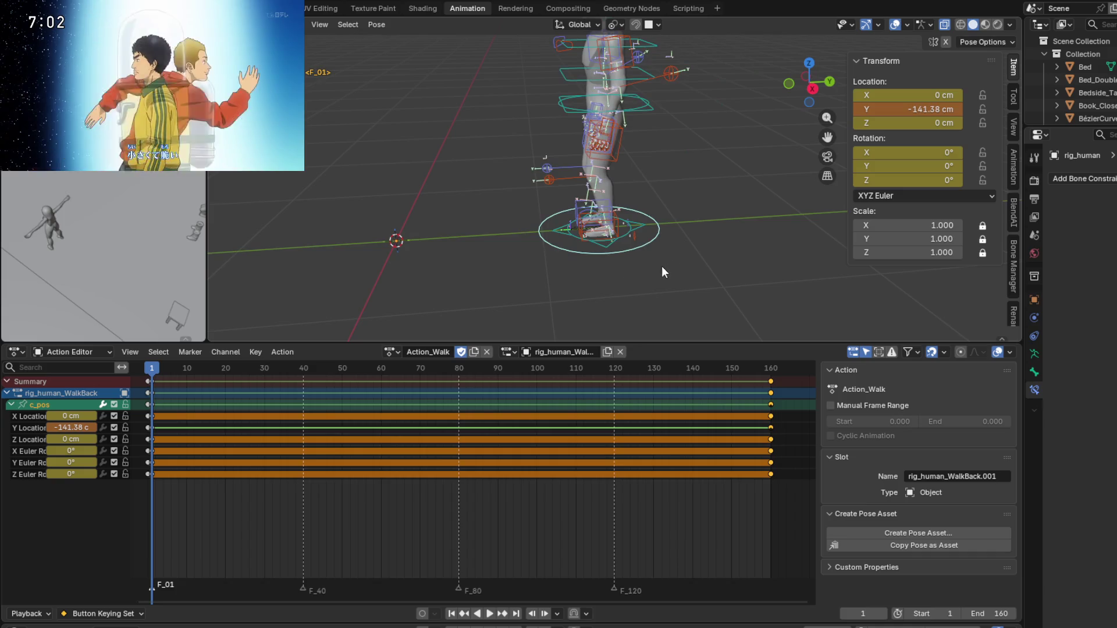
Return to frame 1 and test a Y move on c_traj, cancelling it.
{"action": "mouse_move", "coordinate": [155, 364]}
{"action": "left_mouse_down"}
{"action": "mouse_move", "coordinate": [787, 381]}
{"action": "mouse_move", "coordinate": [152, 373]}
{"action": "left_mouse_up"}
{"action": "key", "text": "KP_Decimal"}
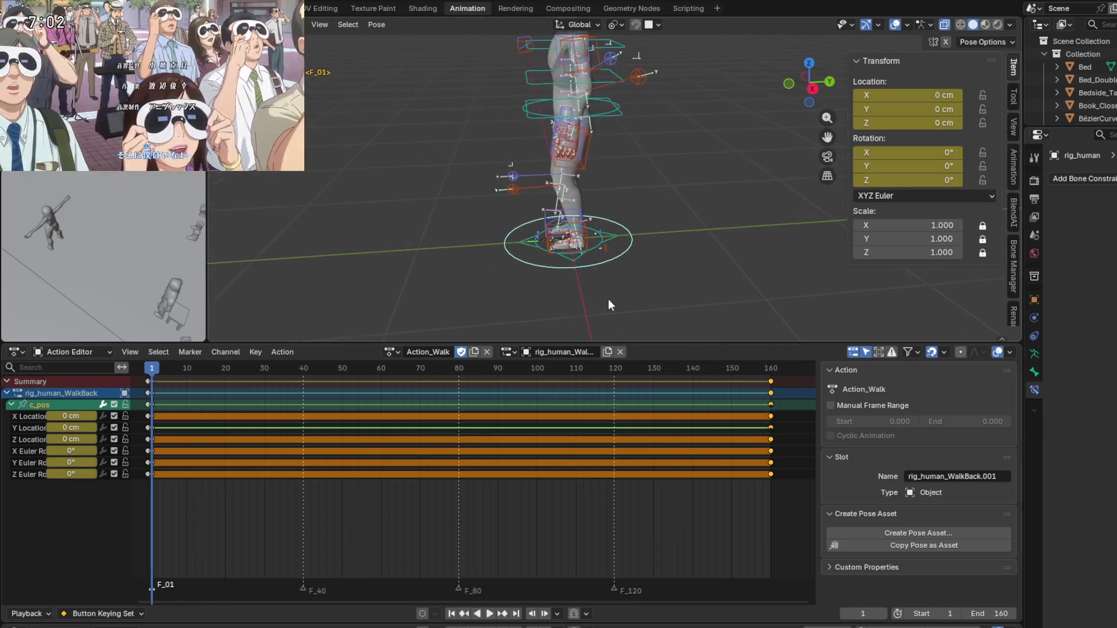
{"action": "left_click", "coordinate": [627, 227]}
{"action": "key", "text": "g"}
{"action": "key", "text": "y"}
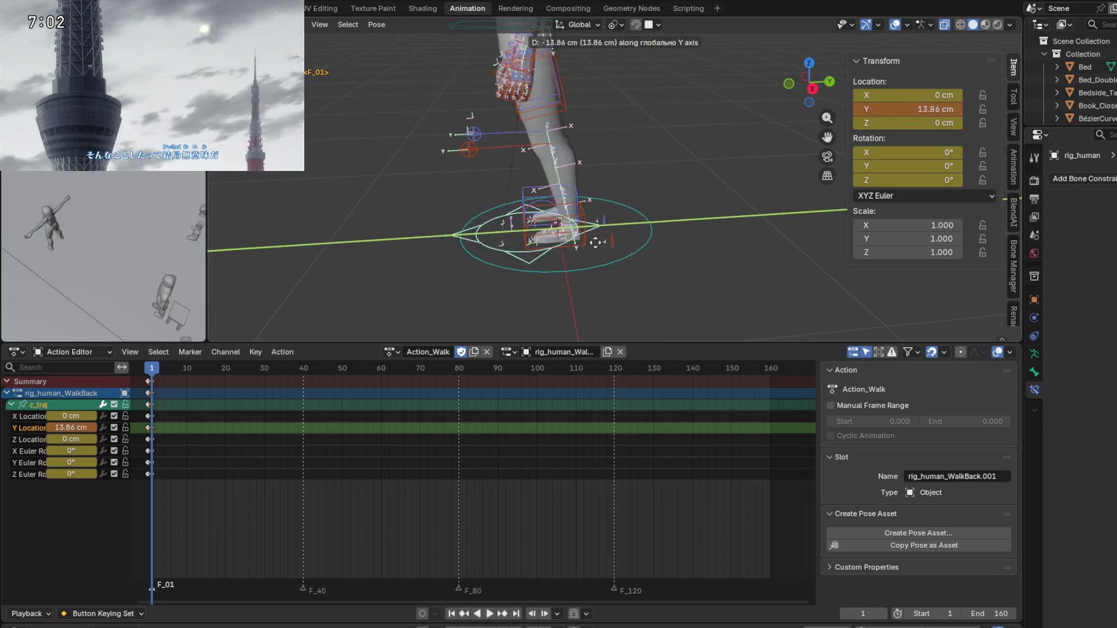
{"action": "right_click", "coordinate": [704, 244]}
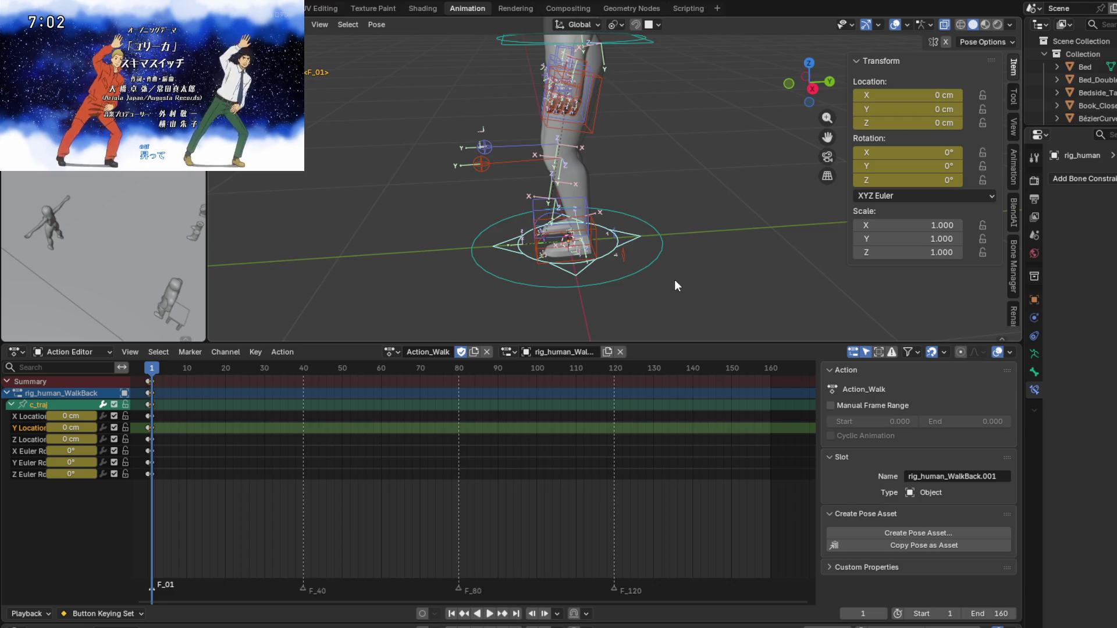
{"action": "mouse_move", "coordinate": [655, 287]}
{"action": "middle_mouse_down", "text": "shift"}
{"action": "mouse_move", "coordinate": [567, 271]}
{"action": "mouse_move", "coordinate": [627, 285]}
{"action": "middle_mouse_up", "text": "shift"}
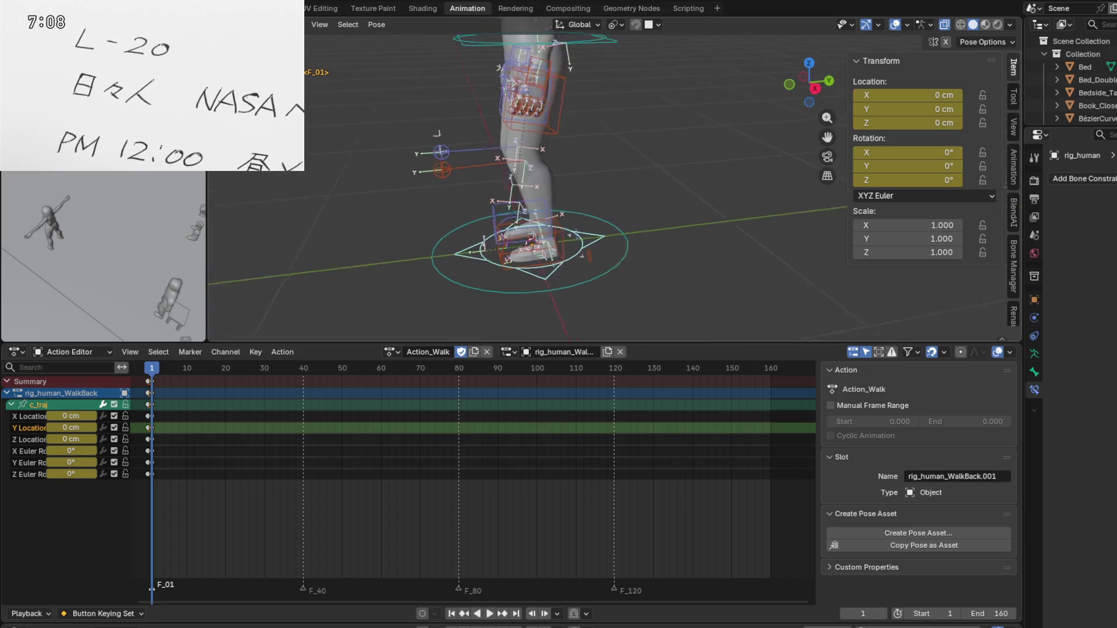
Select the left foot IK control, enter edit mode and frame the foot bones.
{"action": "left_click", "coordinate": [494, 229]}
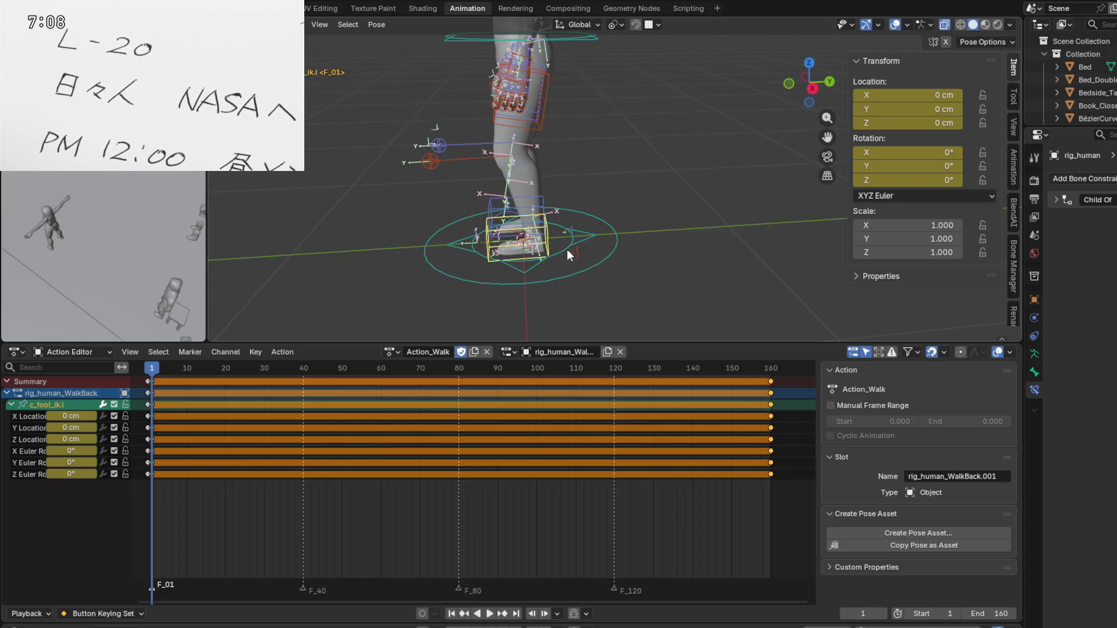
{"action": "middle_click_drag", "start_coordinate": [630, 259], "coordinate": [585, 254]}
{"action": "key", "text": "Tab"}
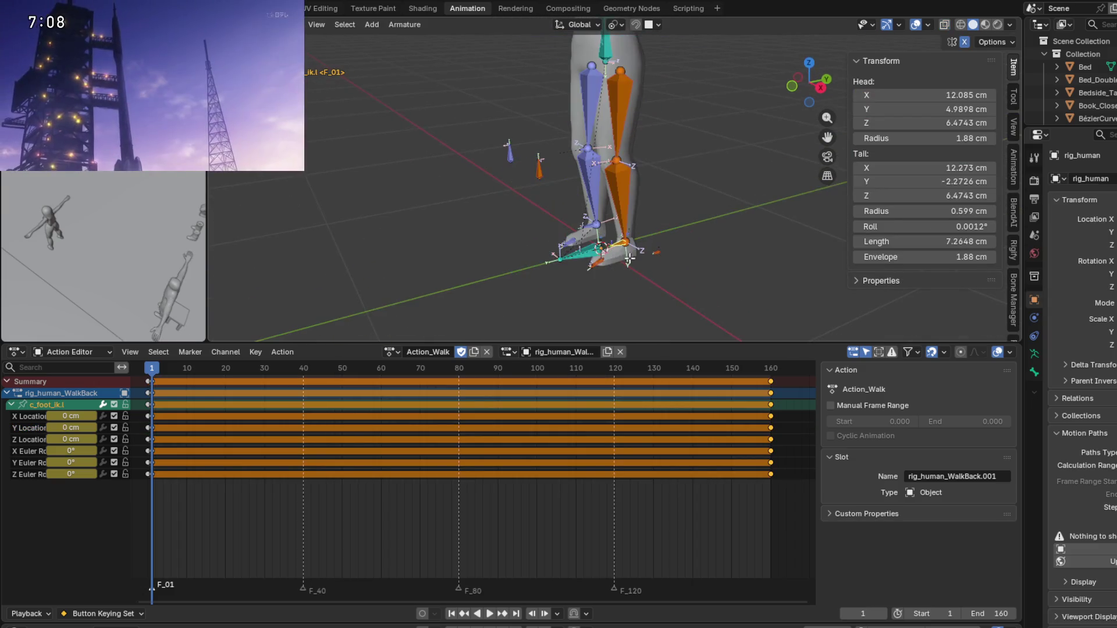
{"action": "key", "text": "KP_Decimal"}
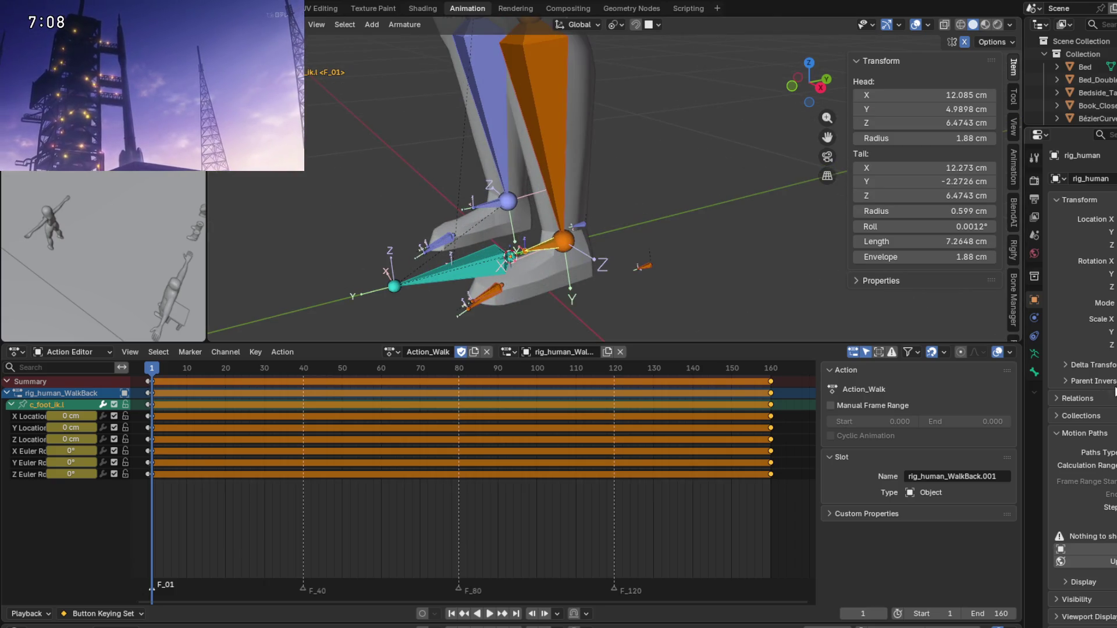
Browse the object, constraint, armature data and bone property pages for the left foot IK.
{"action": "left_click", "coordinate": [1034, 317]}
{"action": "left_click", "coordinate": [1034, 336]}
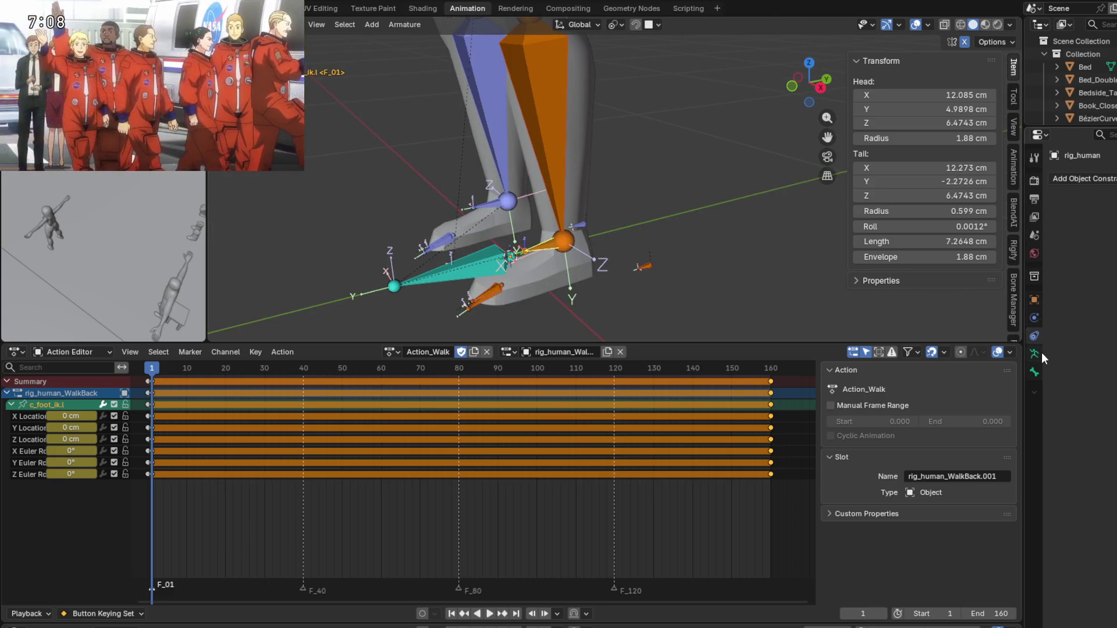
{"action": "left_click", "coordinate": [1034, 354]}
{"action": "left_click", "coordinate": [1035, 372]}
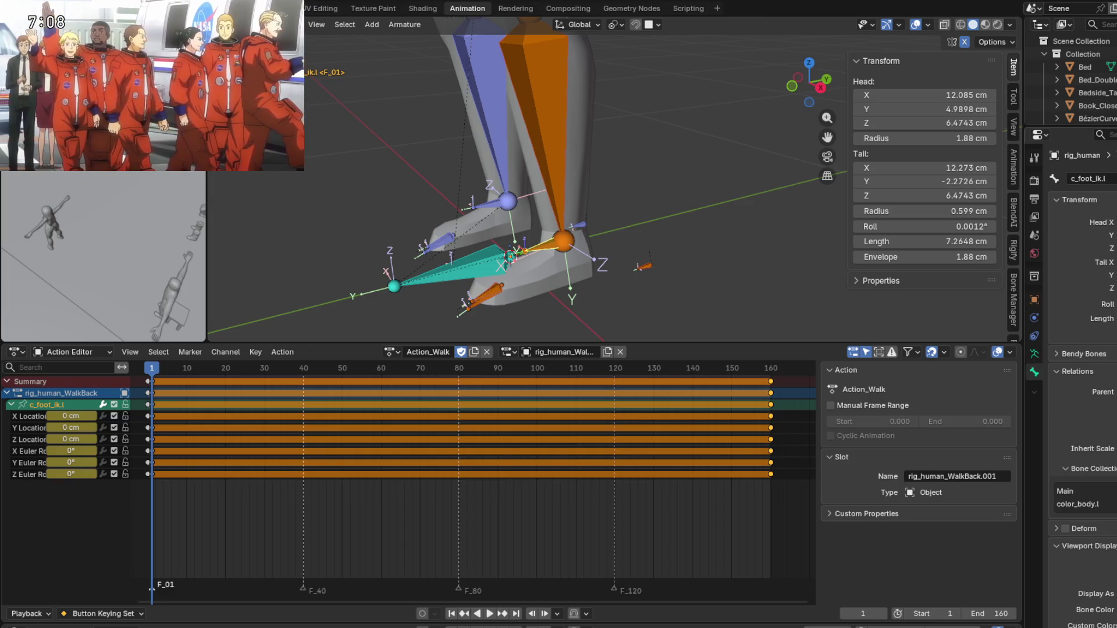
Select the right foot IK bone and switch the armature into pose mode with Ctrl+Tab.
{"action": "middle_click_drag", "start_coordinate": [464, 205], "coordinate": [581, 214], "text": "shift"}
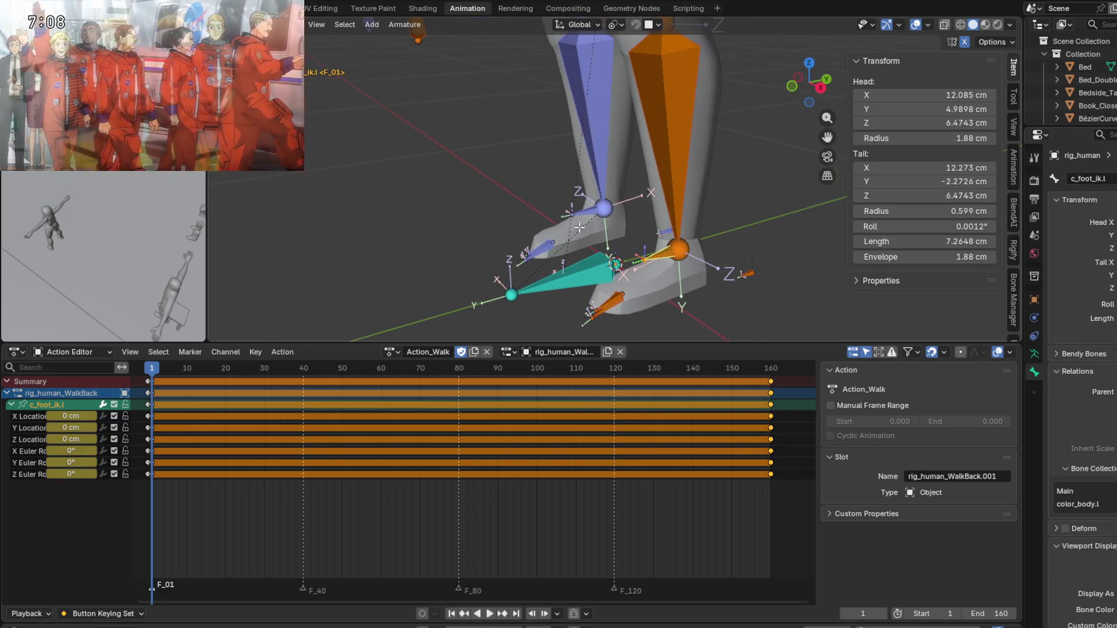
{"action": "left_click", "coordinate": [581, 214]}
{"action": "left_click", "coordinate": [581, 214]}
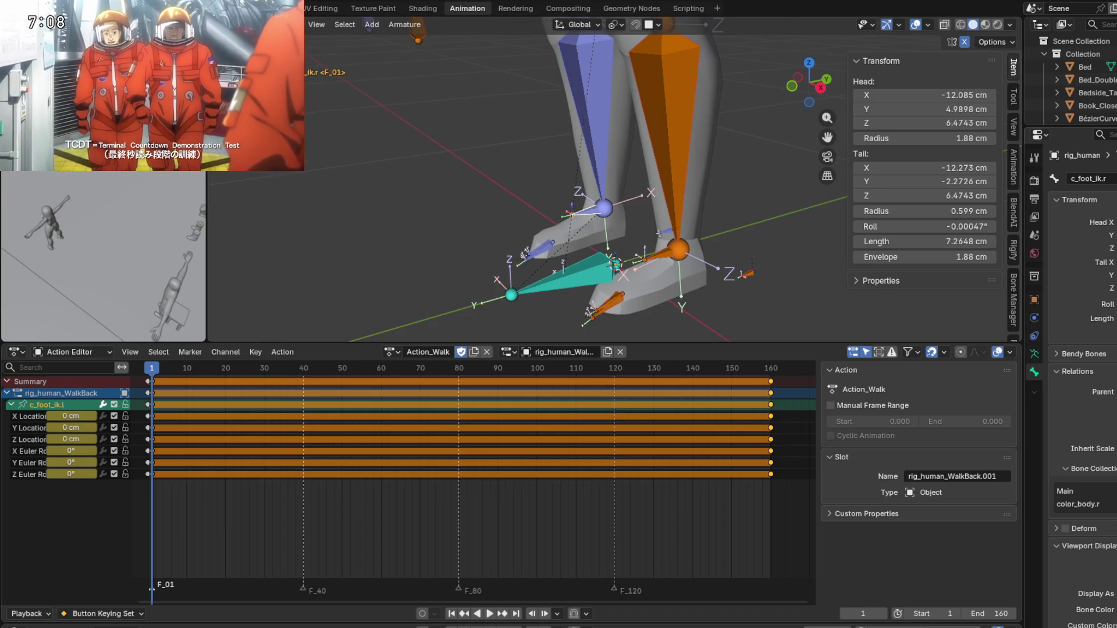
{"action": "scroll", "coordinate": [582, 251], "scroll_direction": "down", "scroll_amount": 2}
{"action": "scroll", "coordinate": [537, 233], "scroll_direction": "down", "scroll_amount": 1}
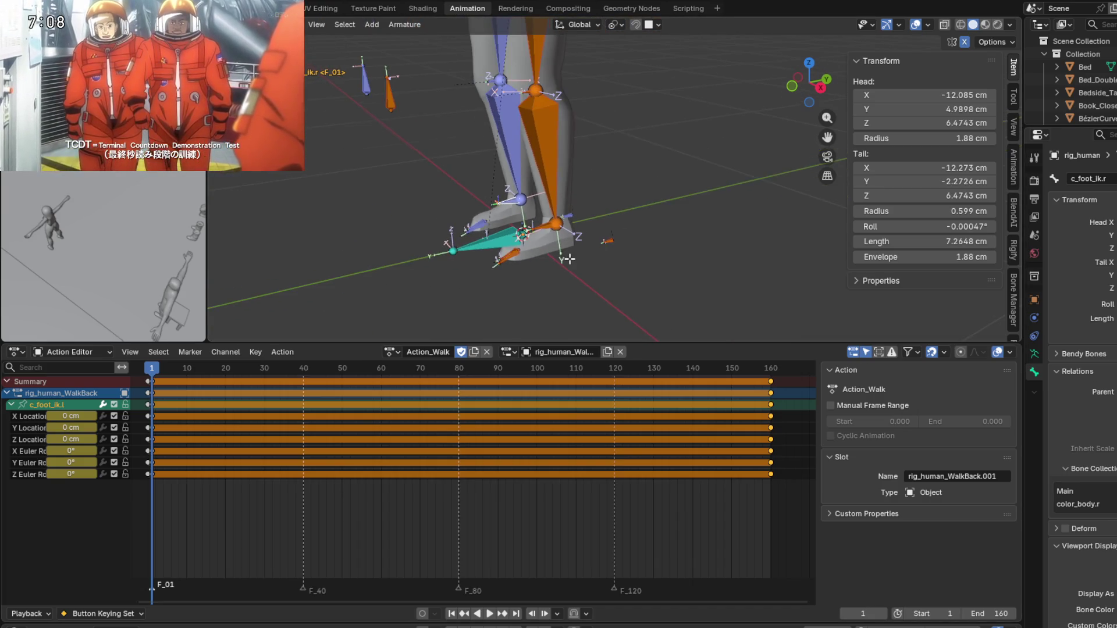
{"action": "key", "text": "ctrl+Tab"}
{"action": "scroll", "coordinate": [536, 232], "scroll_direction": "up", "scroll_amount": 1}
{"action": "scroll", "coordinate": [515, 232], "scroll_direction": "up", "scroll_amount": 1}
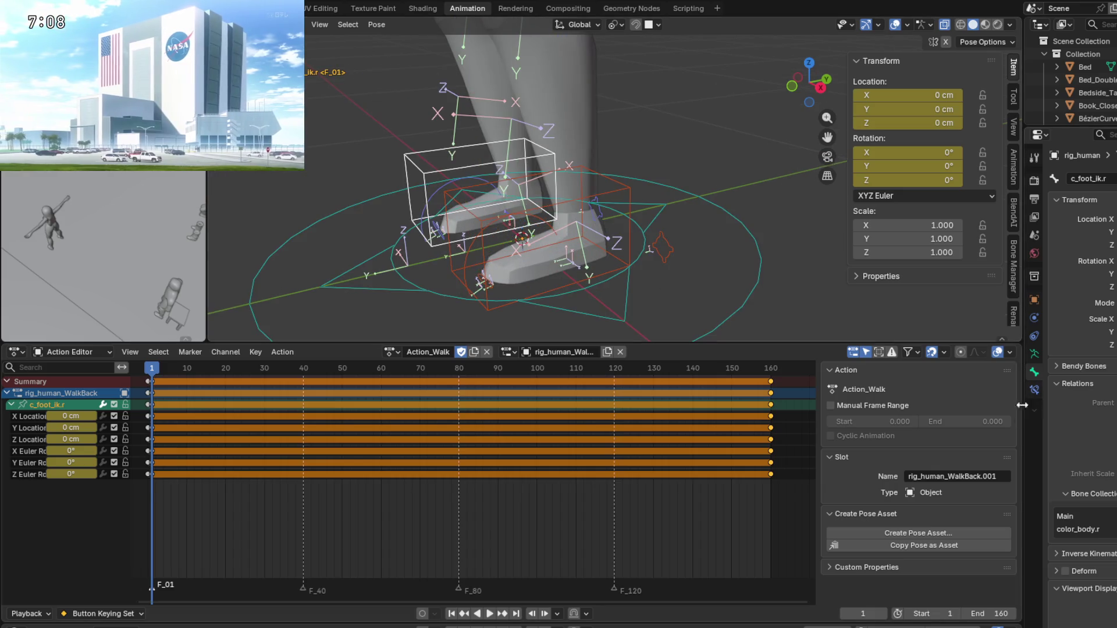
Show the bone constraints and select the left foot IK bone c_foot_ik.l.
{"action": "left_click", "coordinate": [1034, 390]}
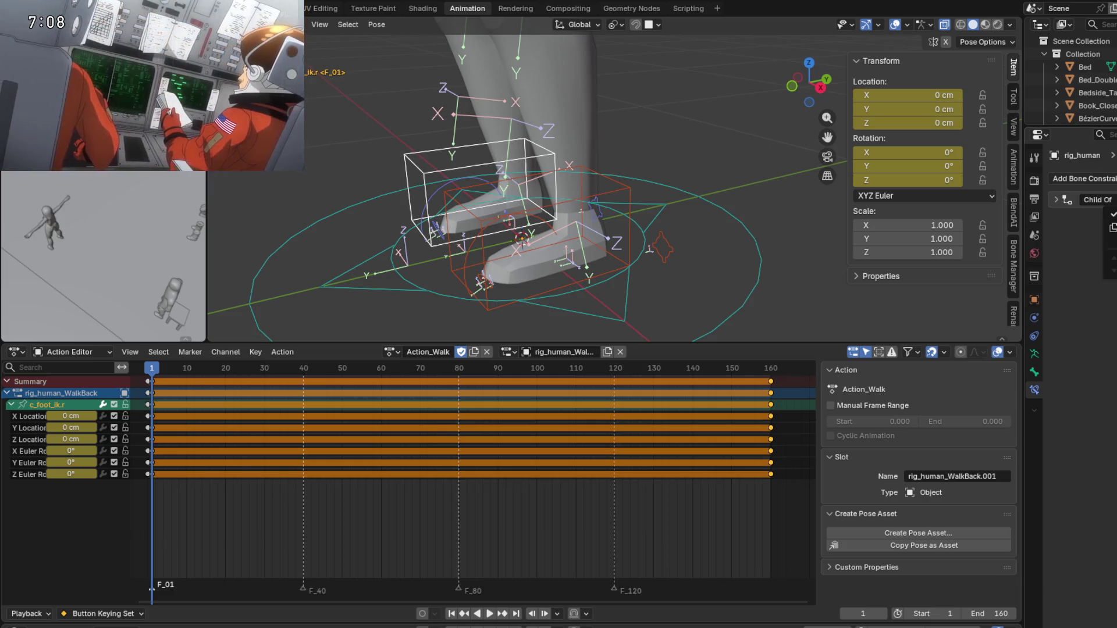
{"action": "left_click", "coordinate": [1056, 200]}
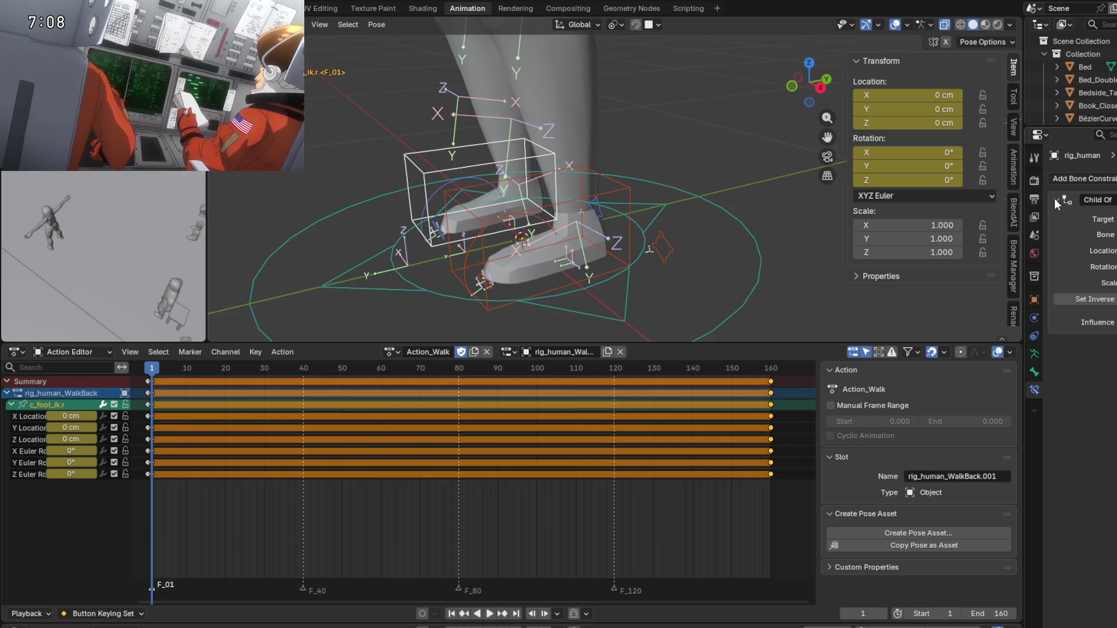
{"action": "scroll", "coordinate": [401, 294], "scroll_direction": "down", "scroll_amount": 3}
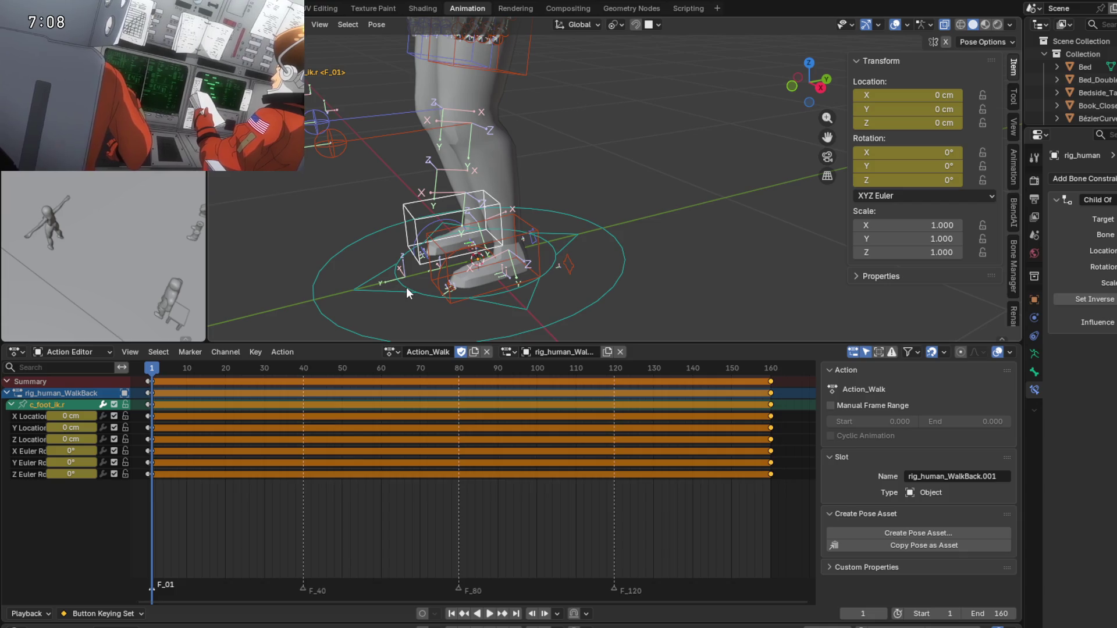
{"action": "left_click", "coordinate": [406, 287]}
{"action": "scroll", "coordinate": [424, 268], "scroll_direction": "up", "scroll_amount": 4}
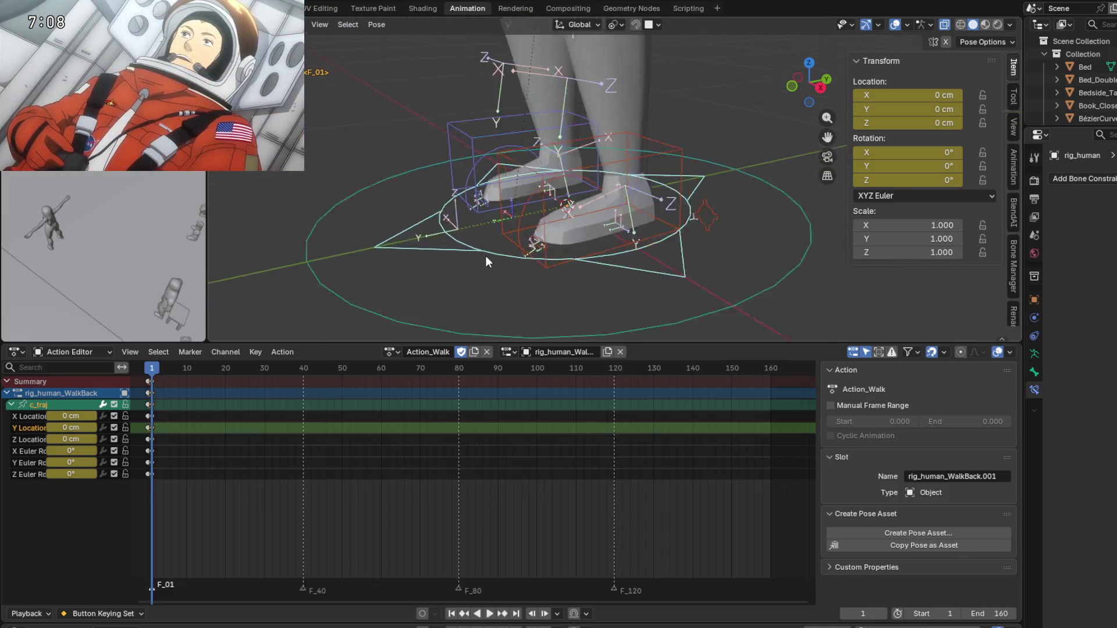
{"action": "left_click", "coordinate": [488, 262]}
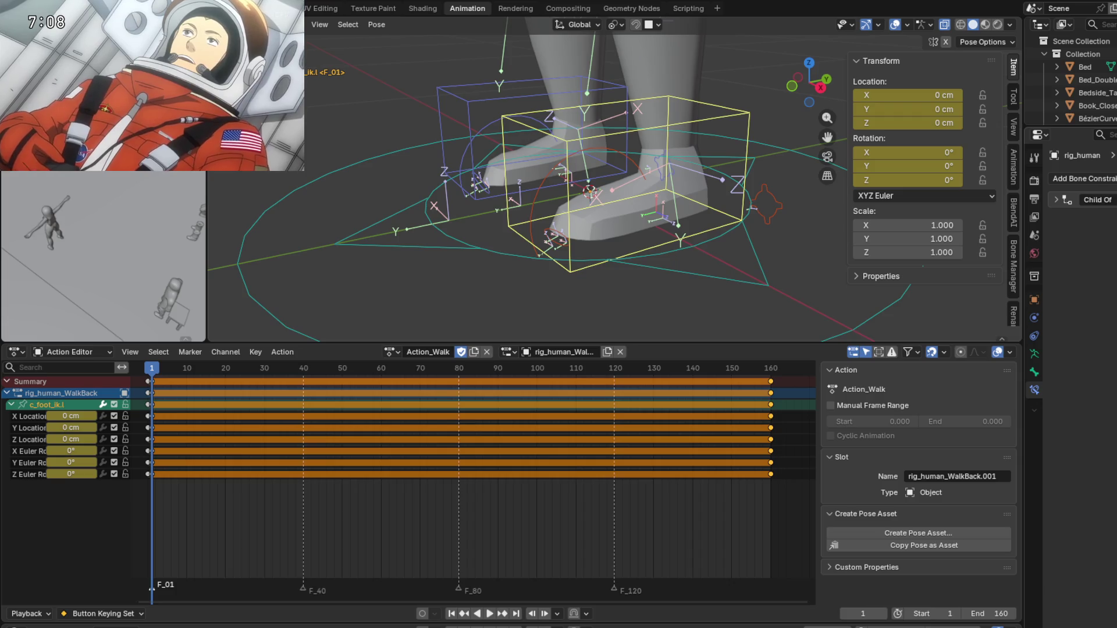
Expand c_foot_ik.l's Child Of constraint settings from a lower side view.
{"action": "scroll", "coordinate": [612, 268], "scroll_direction": "down", "scroll_amount": 2}
{"action": "scroll", "coordinate": [612, 267], "scroll_direction": "down", "scroll_amount": 2}
{"action": "scroll", "coordinate": [642, 264], "scroll_direction": "down", "scroll_amount": 2}
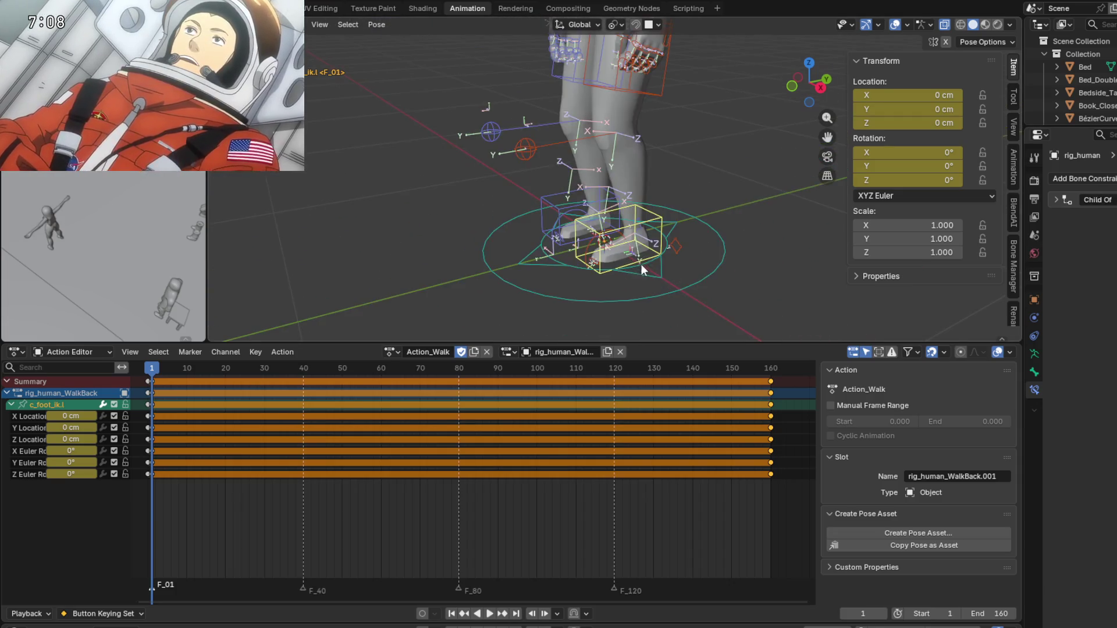
{"action": "scroll", "coordinate": [655, 270], "scroll_direction": "down", "scroll_amount": 2}
{"action": "scroll", "coordinate": [653, 270], "scroll_direction": "down", "scroll_amount": 2}
{"action": "middle_click_drag", "start_coordinate": [653, 270], "coordinate": [656, 236]}
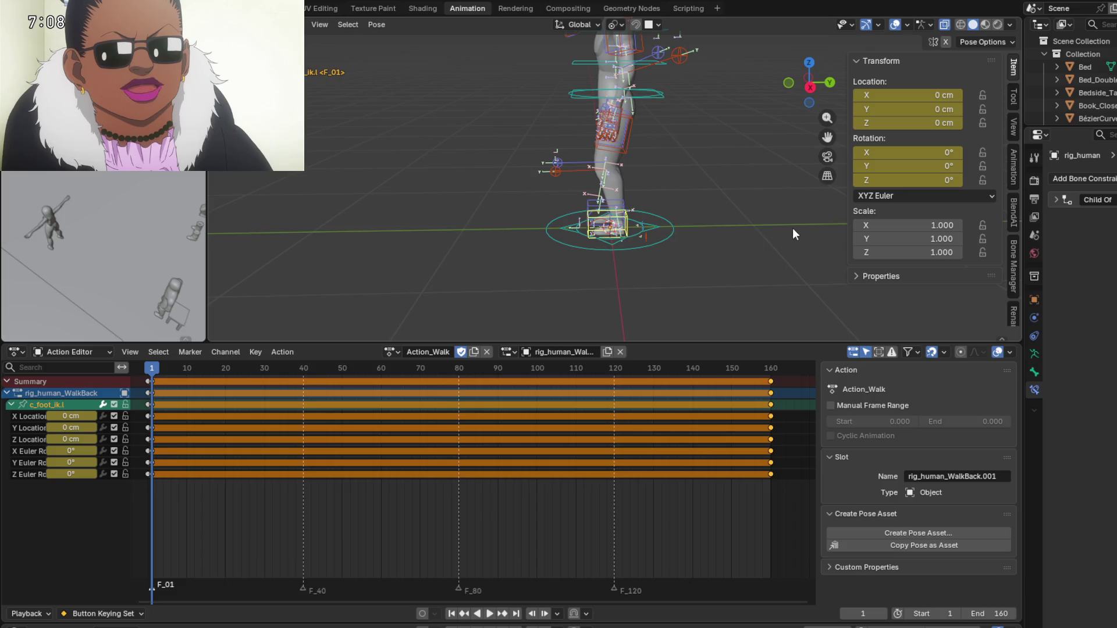
{"action": "left_click", "coordinate": [1054, 199]}
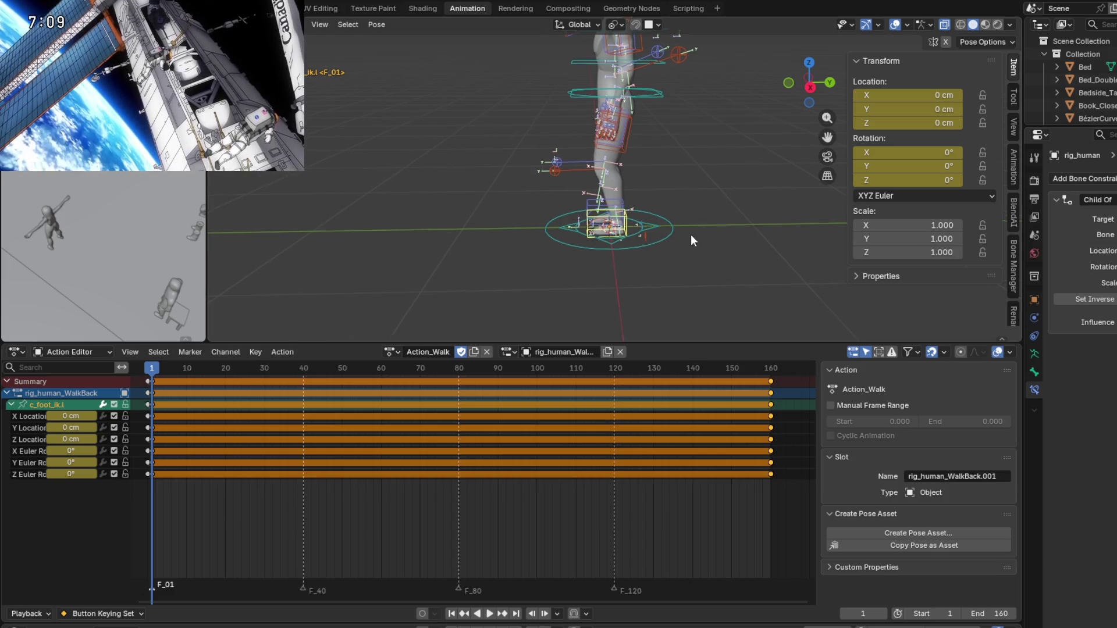
Play the walk animation and stop it at frame 80.
{"action": "middle_click_drag", "start_coordinate": [690, 235], "coordinate": [592, 284]}
{"action": "mouse_move", "coordinate": [149, 363]}
{"action": "left_mouse_down"}
{"action": "mouse_move", "coordinate": [374, 369]}
{"action": "mouse_move", "coordinate": [151, 365]}
{"action": "left_mouse_up"}
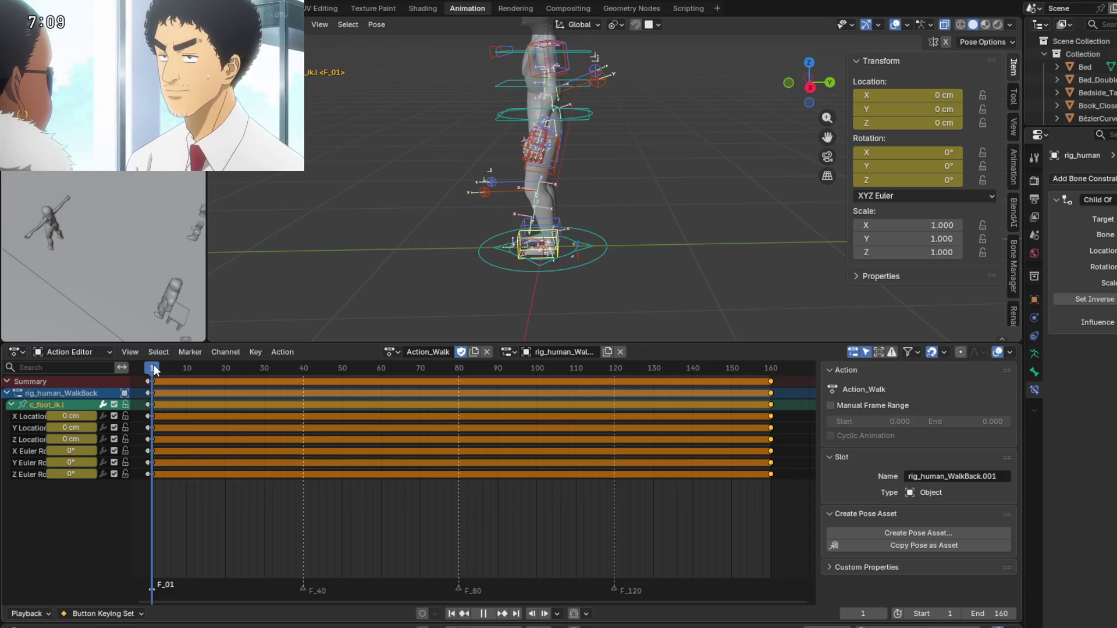
{"action": "key", "text": "space"}
{"action": "scroll", "coordinate": [564, 253], "scroll_direction": "up", "scroll_amount": 1}
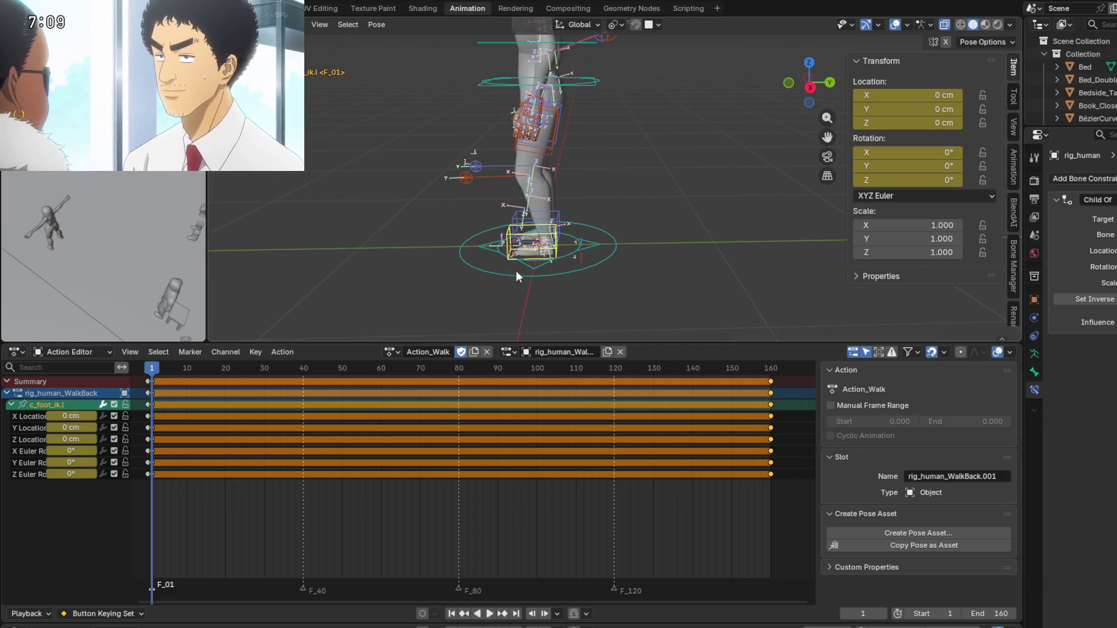
{"action": "scroll", "coordinate": [544, 264], "scroll_direction": "up", "scroll_amount": 2}
{"action": "scroll", "coordinate": [547, 262], "scroll_direction": "down", "scroll_amount": 3}
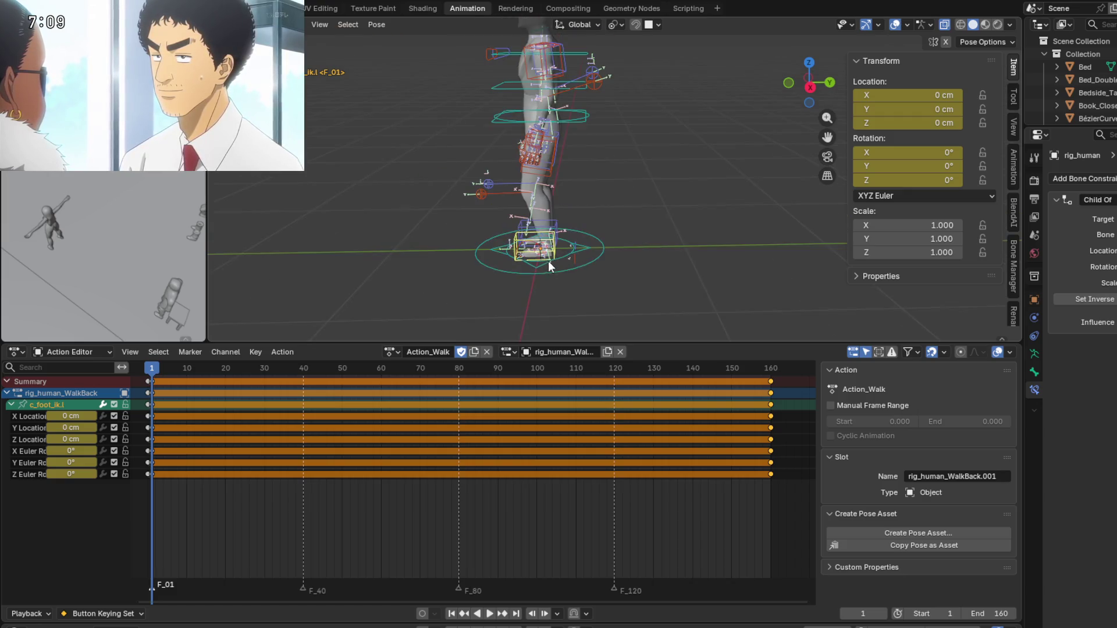
{"action": "key", "text": "space"}
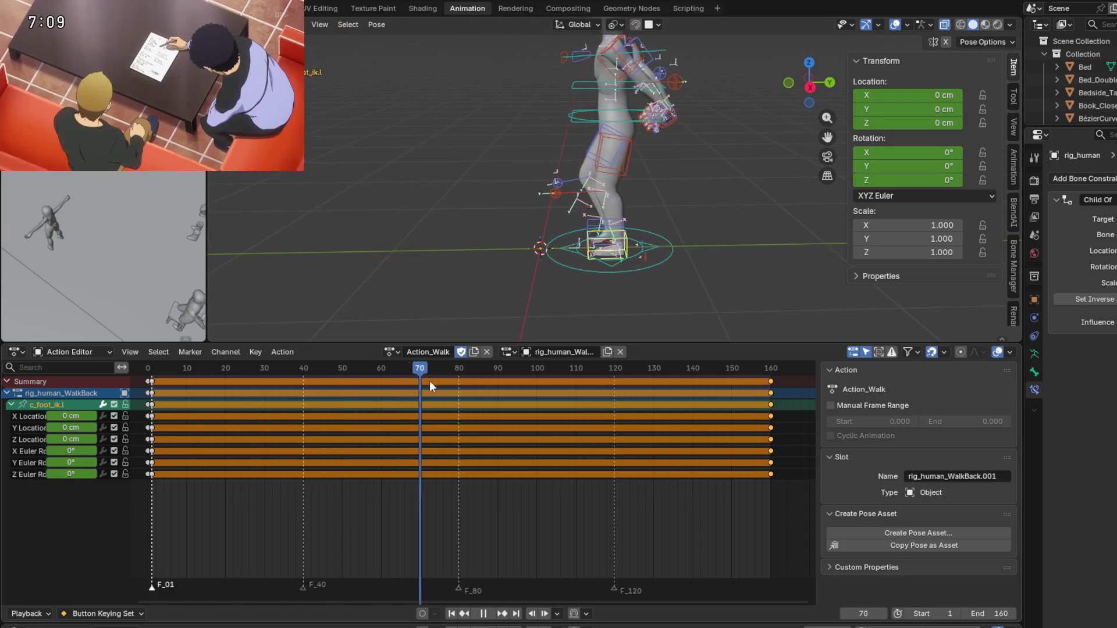
{"action": "key", "text": "space"}
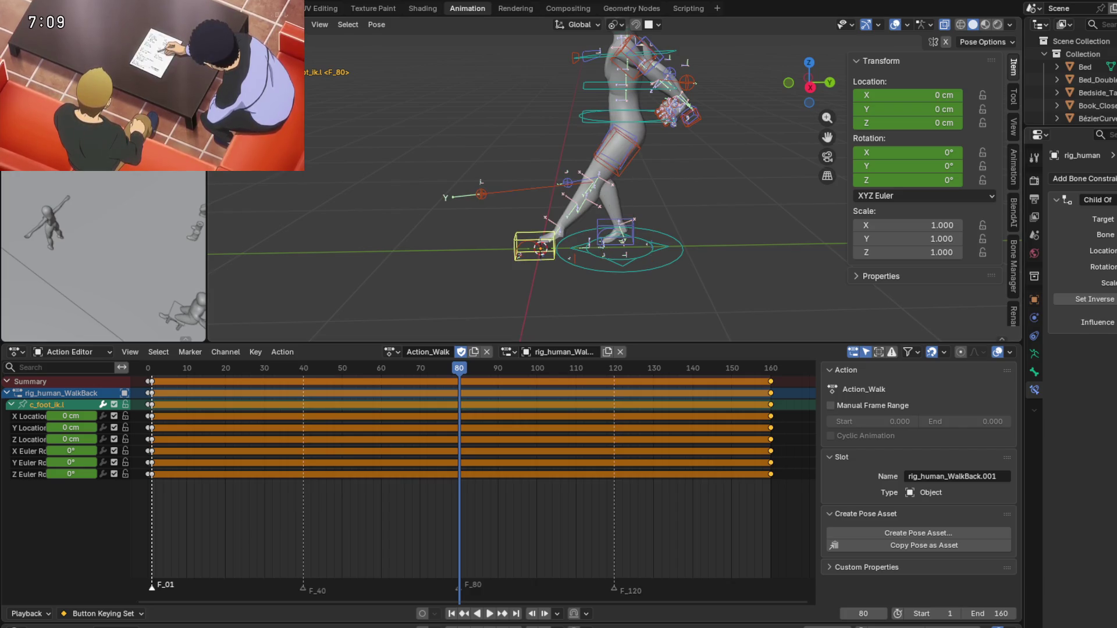
Toggle the Child Of constraint's Enabled checkbox to compare foot positions, then start moving the foot.
{"action": "left_click", "coordinate": [1111, 199]}
{"action": "left_click", "coordinate": [1111, 199]}
{"action": "left_click", "coordinate": [1111, 200]}
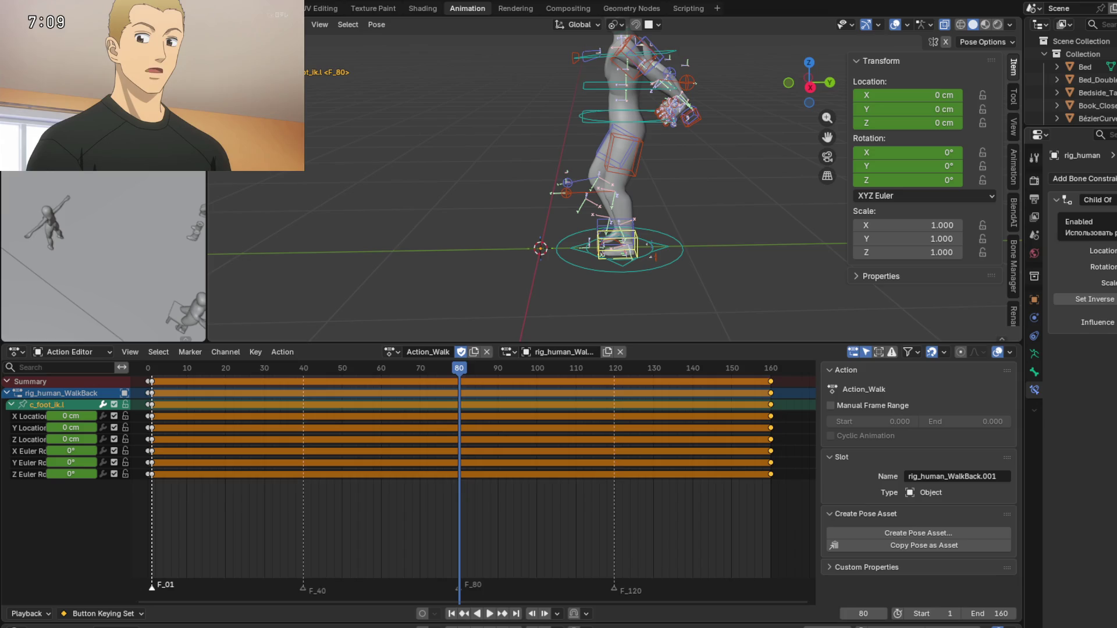
{"action": "key", "text": "g"}
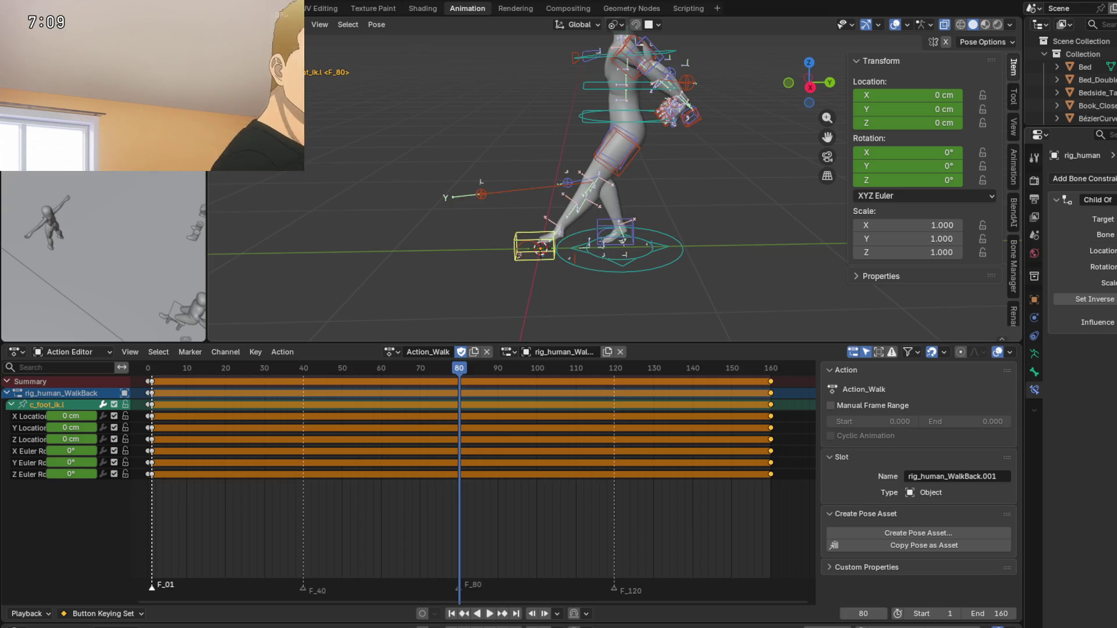
{"action": "left_click", "coordinate": [600, 260]}
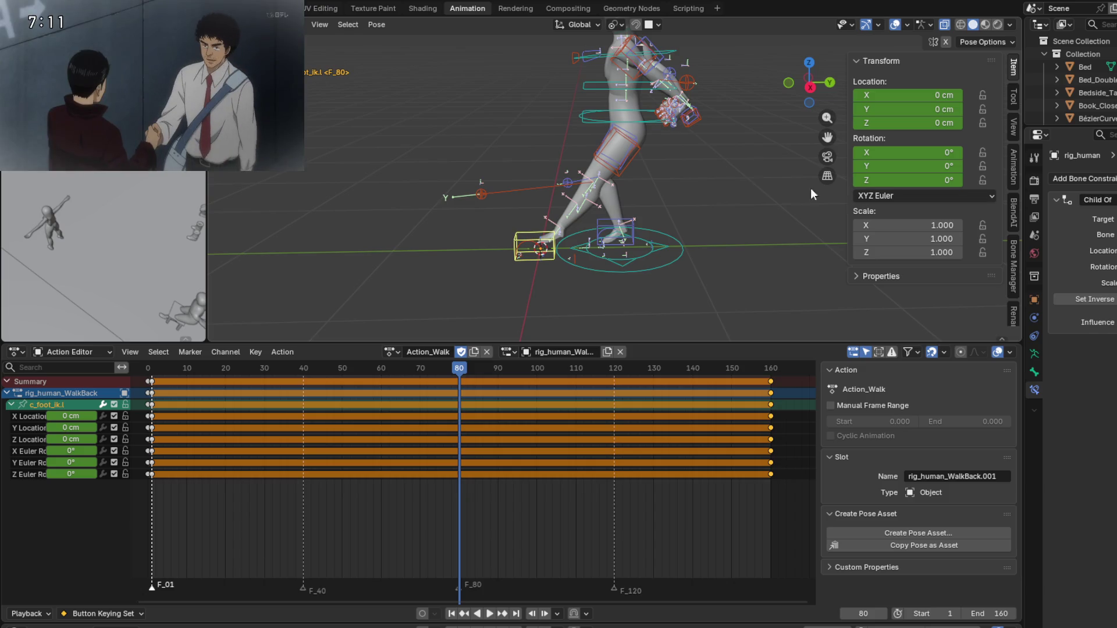
Test a global-Y move on c_foot_ik.l and cancel it, leaving the foot in place.
{"action": "mouse_move", "coordinate": [562, 280]}
{"action": "middle_mouse_down", "text": "shift"}
{"action": "mouse_move", "coordinate": [553, 298]}
{"action": "mouse_move", "coordinate": [565, 284]}
{"action": "middle_mouse_up", "text": "shift"}
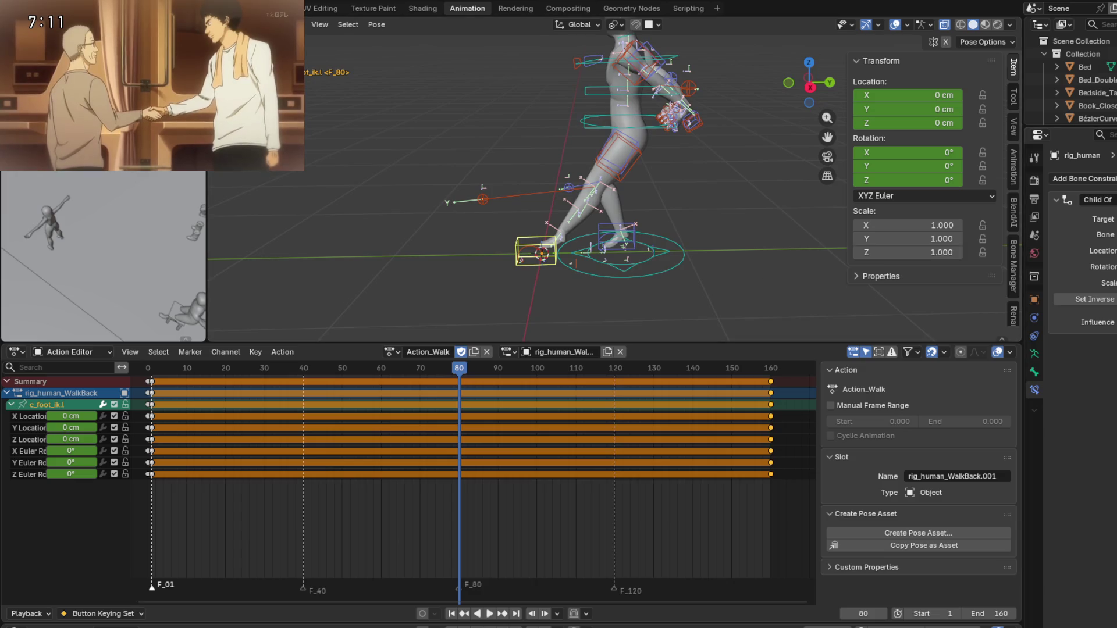
{"action": "scroll", "coordinate": [718, 281], "scroll_direction": "up", "scroll_amount": 3}
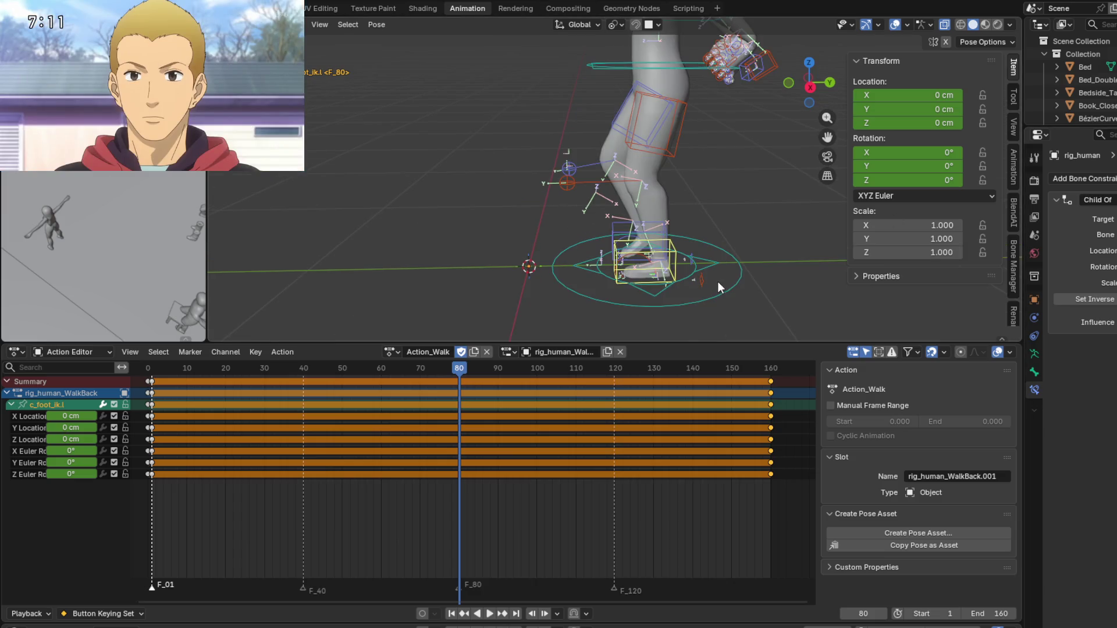
{"action": "key", "text": "g"}
{"action": "key", "text": "y"}
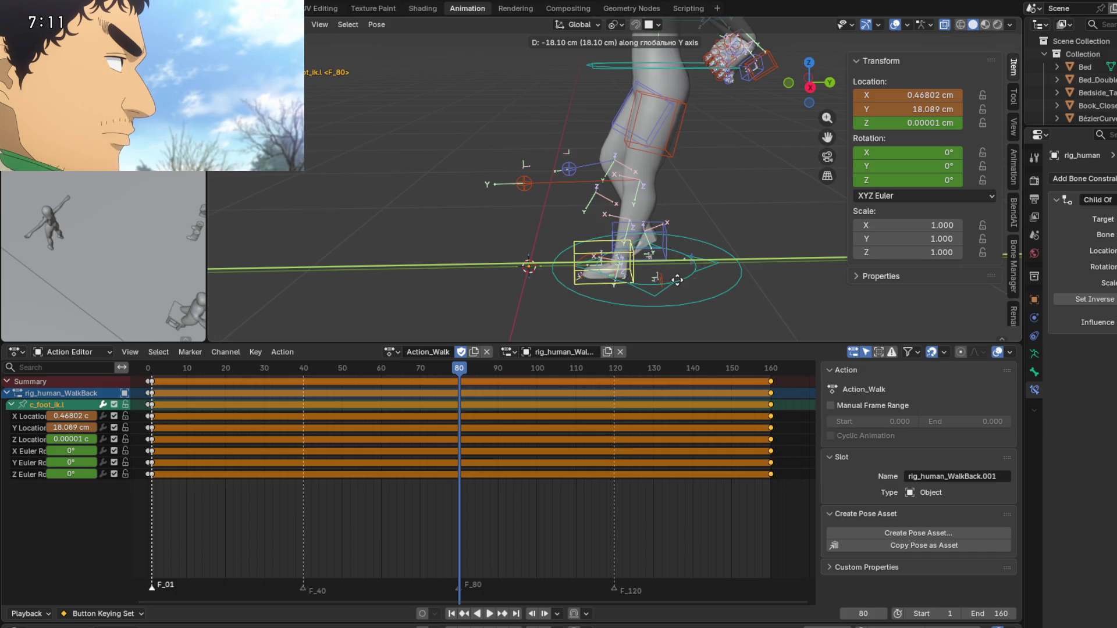
{"action": "right_click", "coordinate": [703, 288]}
{"action": "middle_click_drag", "start_coordinate": [703, 287], "coordinate": [668, 273], "text": "shift"}
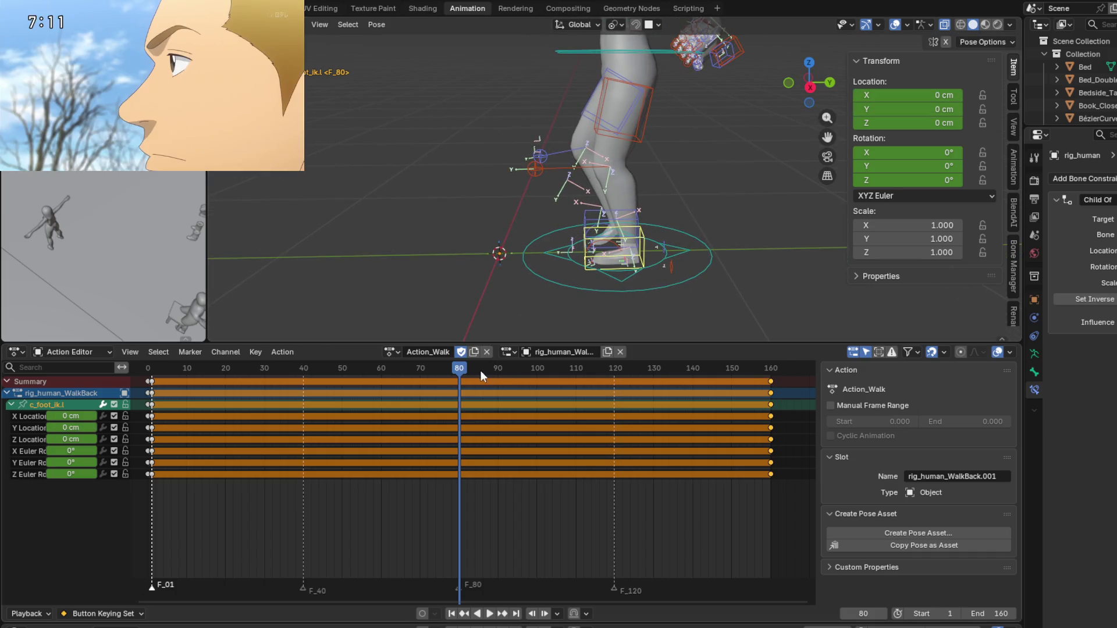
Scrub the timeline out to frame 160 and back to frame 1.
{"action": "mouse_move", "coordinate": [464, 365]}
{"action": "left_mouse_down"}
{"action": "mouse_move", "coordinate": [770, 375]}
{"action": "mouse_move", "coordinate": [152, 385]}
{"action": "left_mouse_up"}
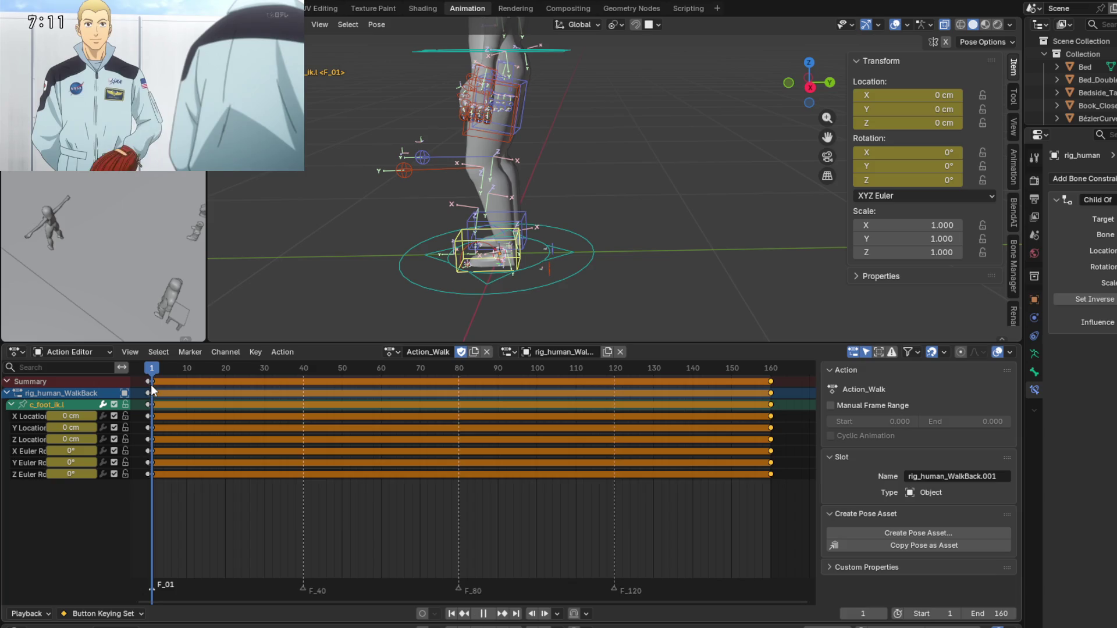
{"action": "middle_click_drag", "start_coordinate": [257, 230], "coordinate": [324, 240], "text": "shift"}
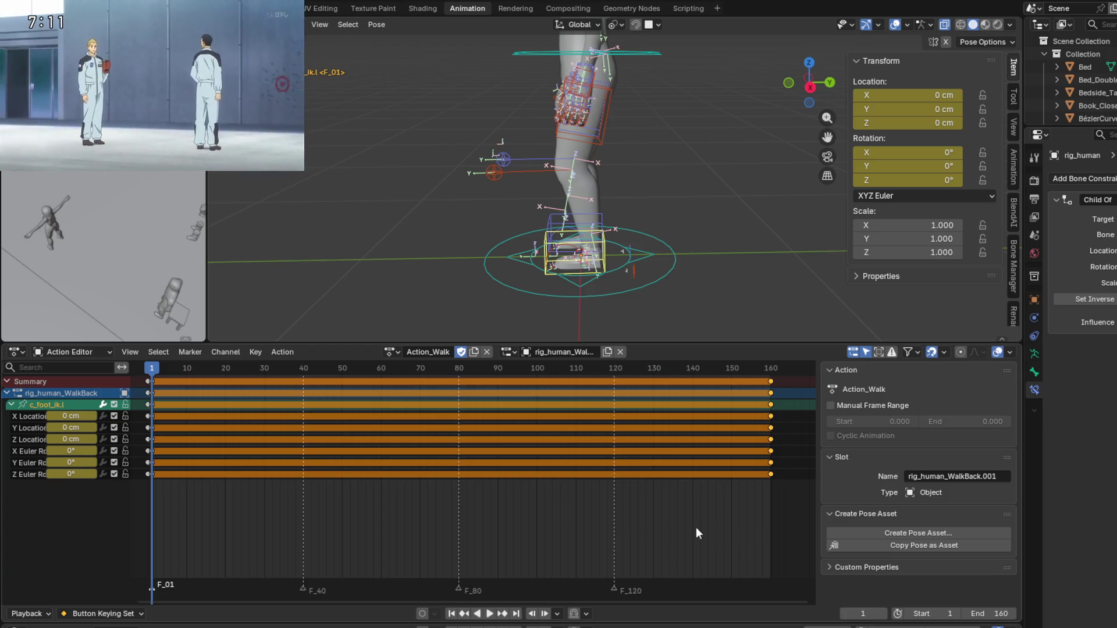
{"action": "middle_click_drag", "start_coordinate": [436, 306], "coordinate": [438, 297], "text": "shift"}
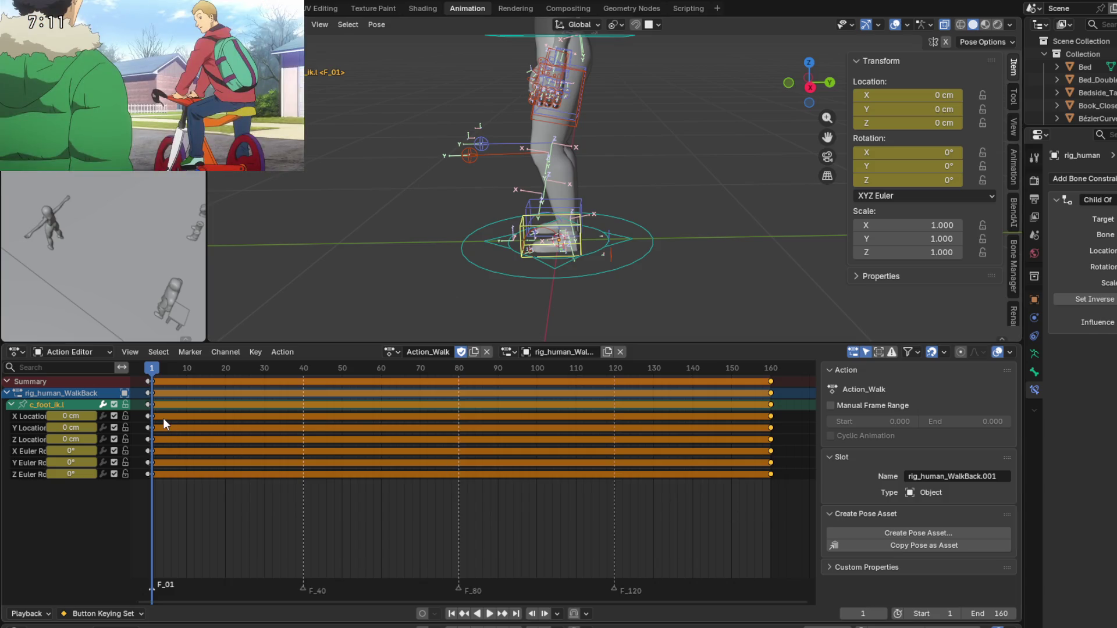
Cancel a first key duplication and reselect keyframes, making X Location the active channel.
{"action": "key", "text": "shift+d"}
{"action": "right_click", "coordinate": [224, 417]}
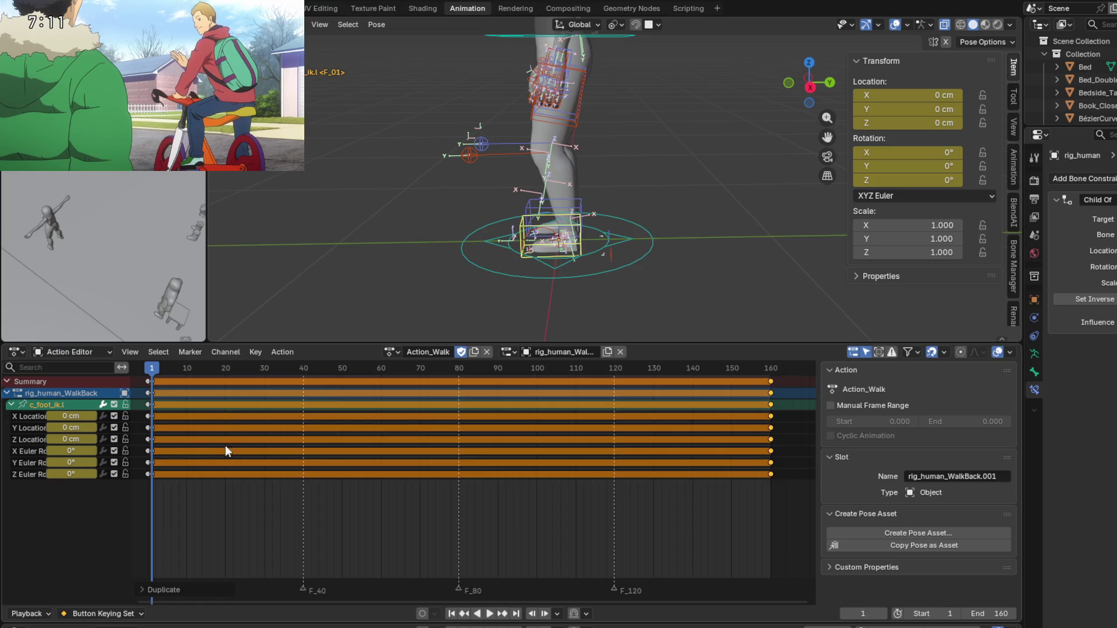
{"action": "left_click_drag", "start_coordinate": [180, 500], "coordinate": [151, 376]}
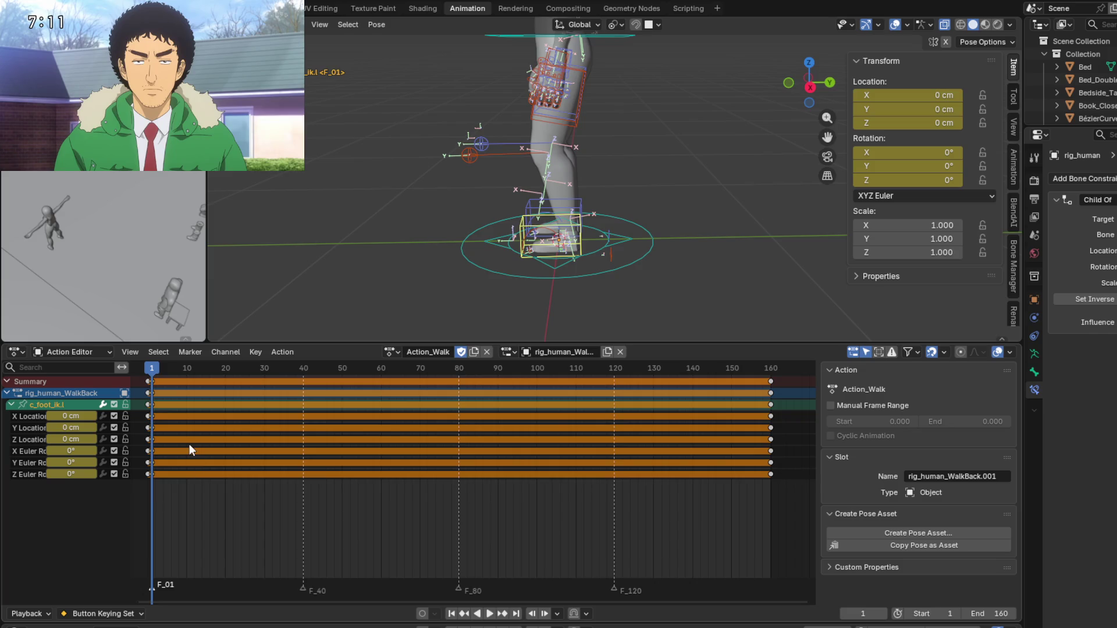
{"action": "left_click", "coordinate": [771, 473], "text": "alt"}
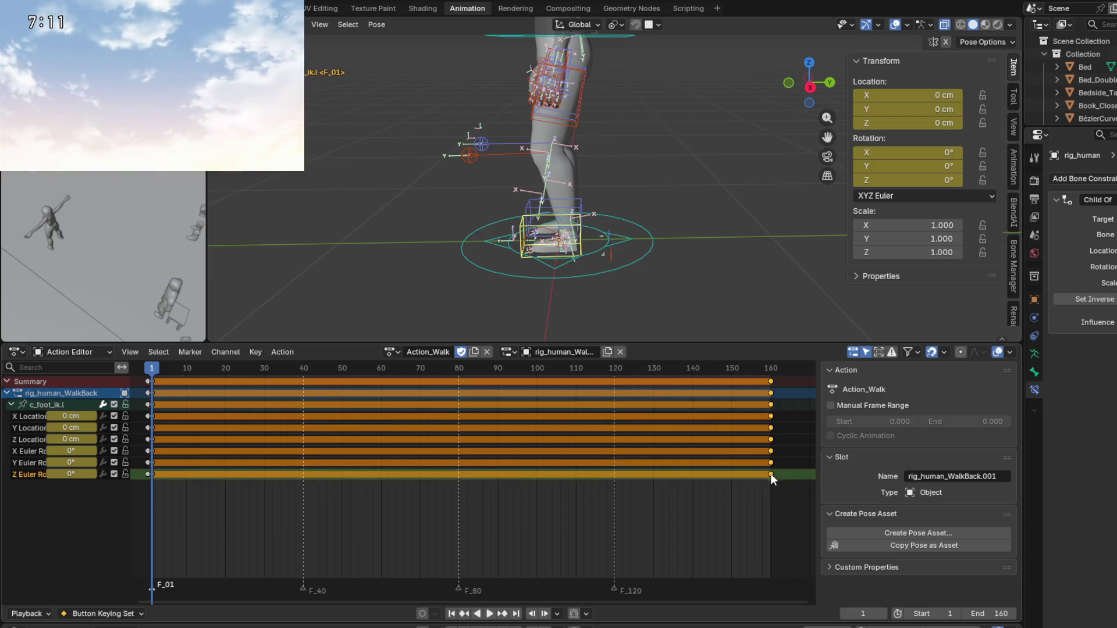
{"action": "left_click", "coordinate": [221, 519]}
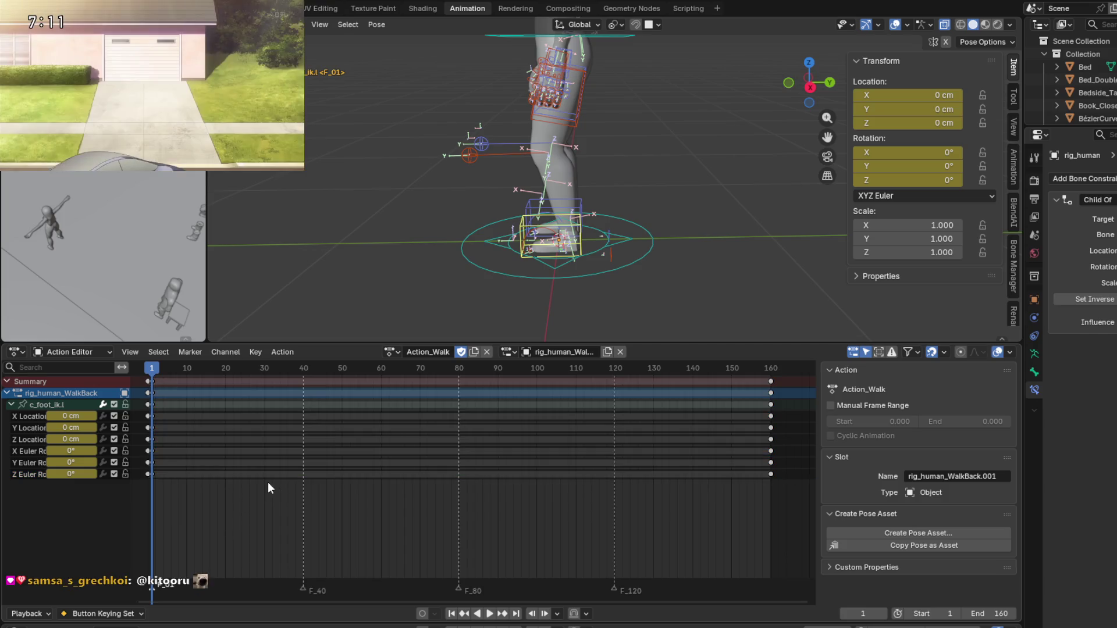
{"action": "left_click", "coordinate": [772, 428], "text": "alt"}
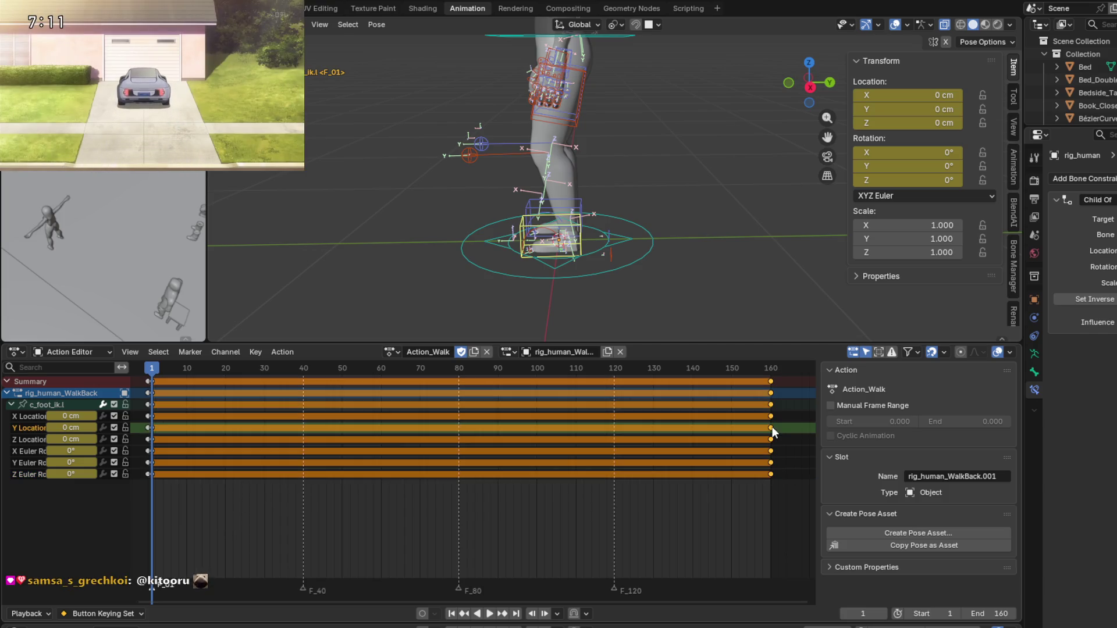
{"action": "left_click", "coordinate": [152, 416], "text": "alt"}
Duplicate the keys to frame 160, preview playback, and return to frame 1 with all keys selected.
{"action": "key", "text": "shift+d"}
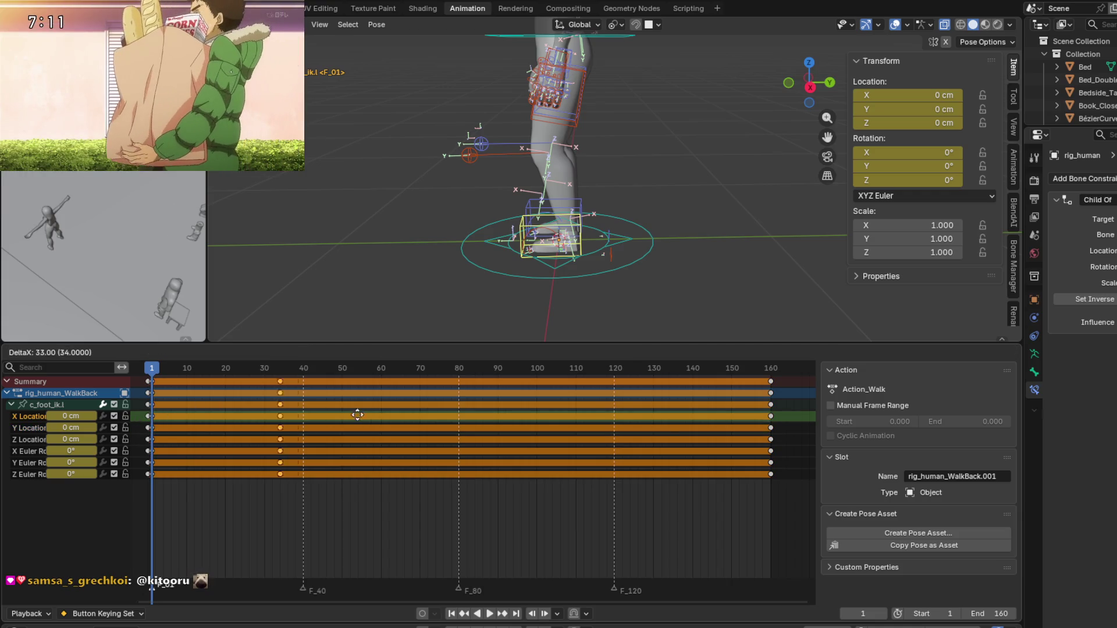
{"action": "left_click", "coordinate": [144, 431]}
{"action": "key", "text": "space"}
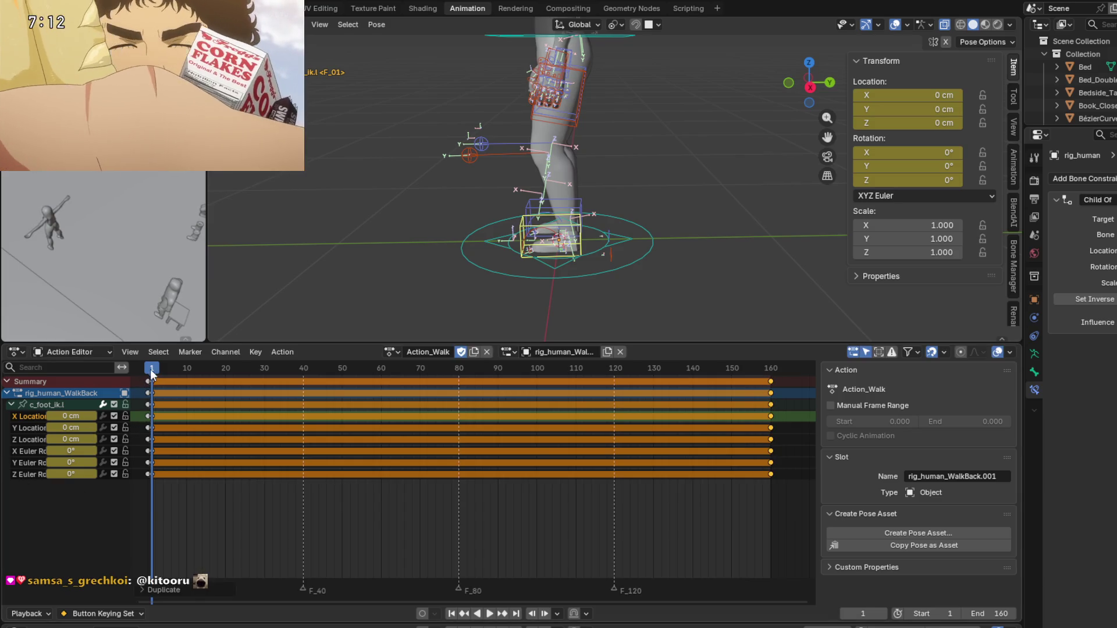
{"action": "left_click_drag", "start_coordinate": [150, 369], "coordinate": [195, 393]}
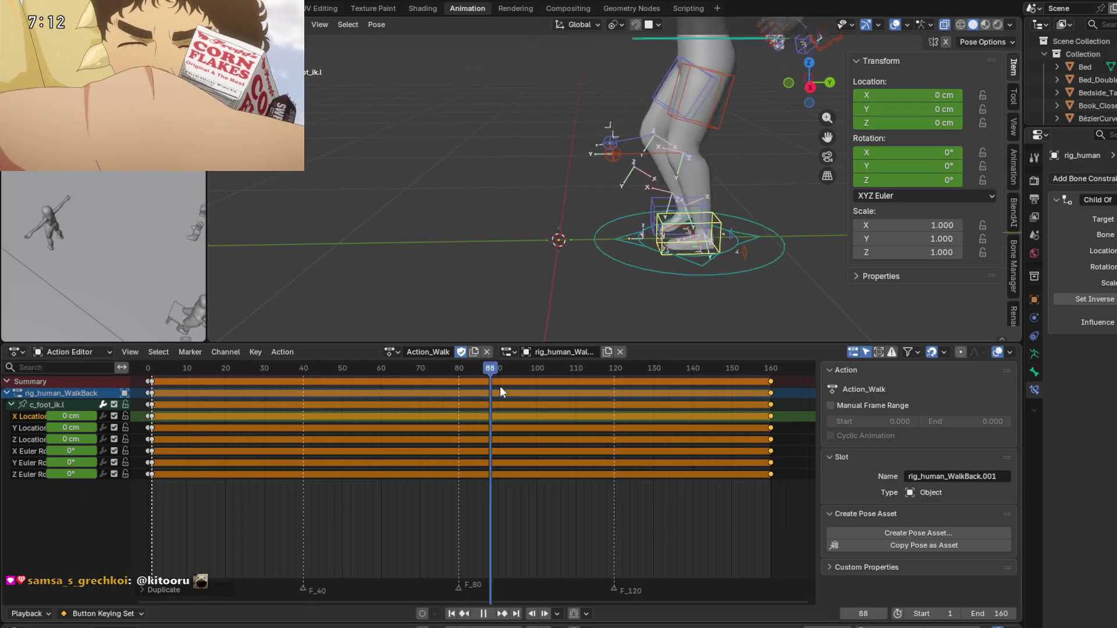
{"action": "left_click", "coordinate": [152, 416]}
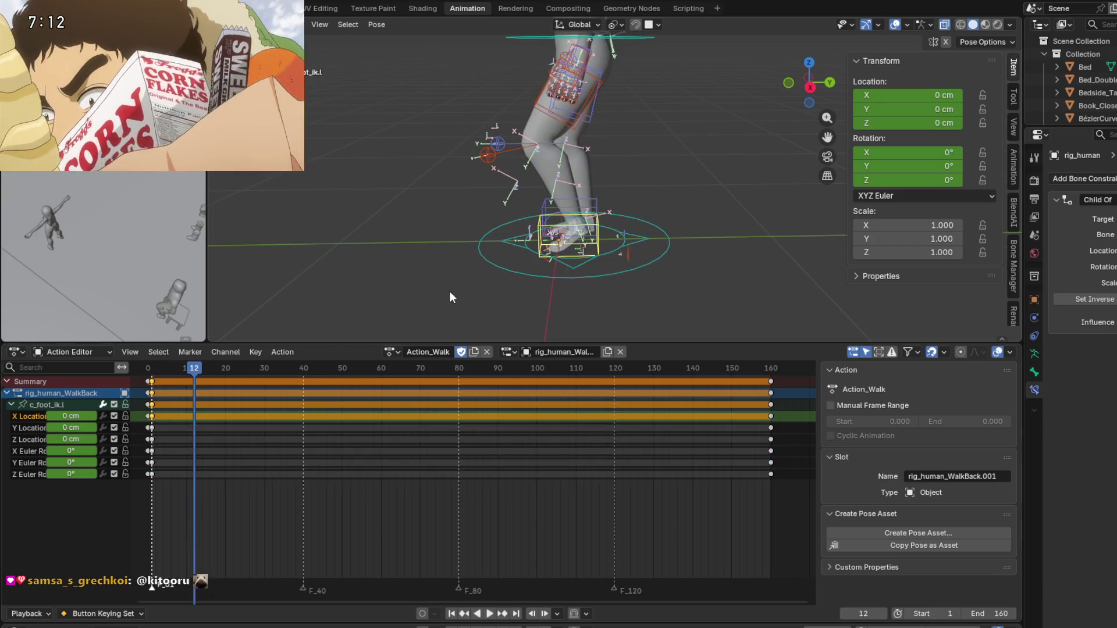
{"action": "key", "text": "a"}
{"action": "key", "text": "shift+Left"}
Slide copies of c_pos's frame-1 keys later in the action, preview playback, and select c_traj.
{"action": "left_click", "coordinate": [511, 280]}
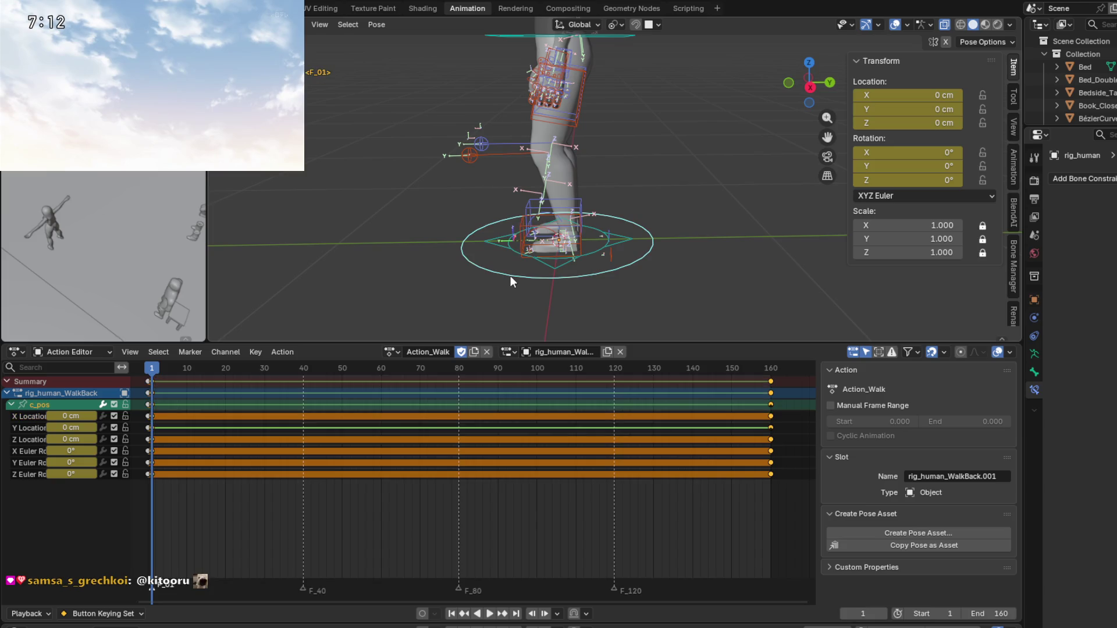
{"action": "left_click", "coordinate": [152, 382]}
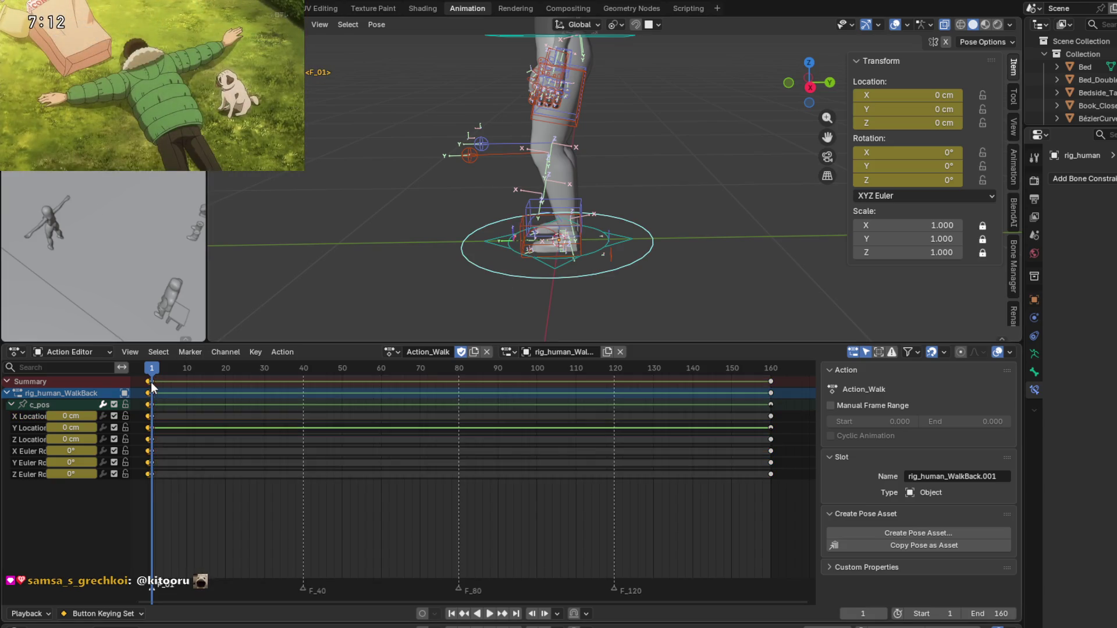
{"action": "double_click", "coordinate": [154, 382]}
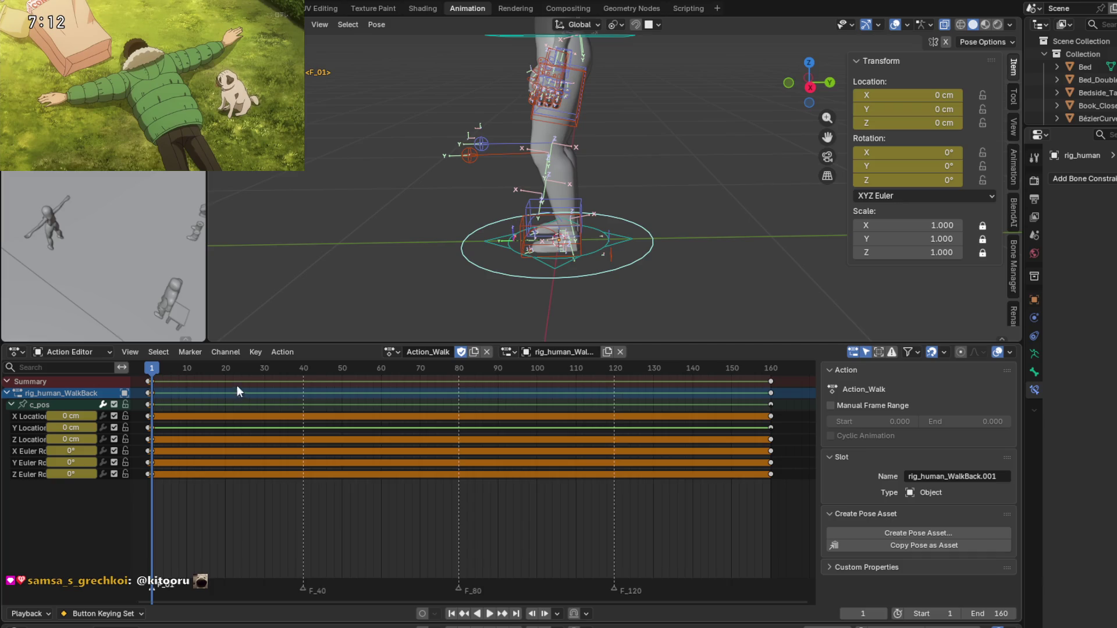
{"action": "key", "text": "g"}
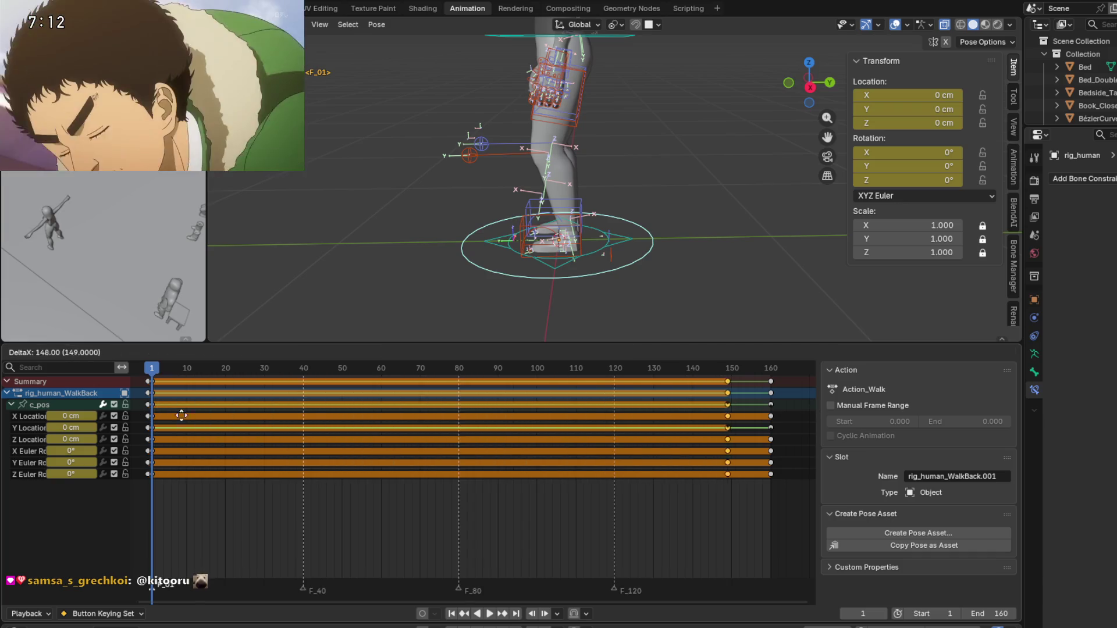
{"action": "left_click", "coordinate": [206, 414]}
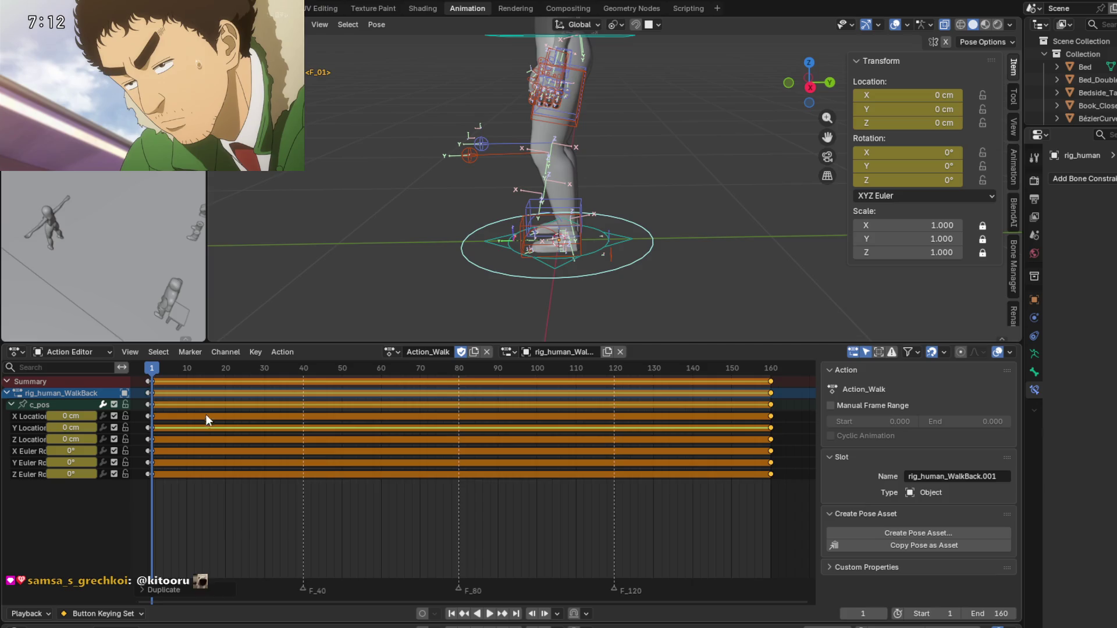
{"action": "scroll", "coordinate": [349, 401], "scroll_direction": "left", "scroll_amount": 3, "text": "ctrl"}
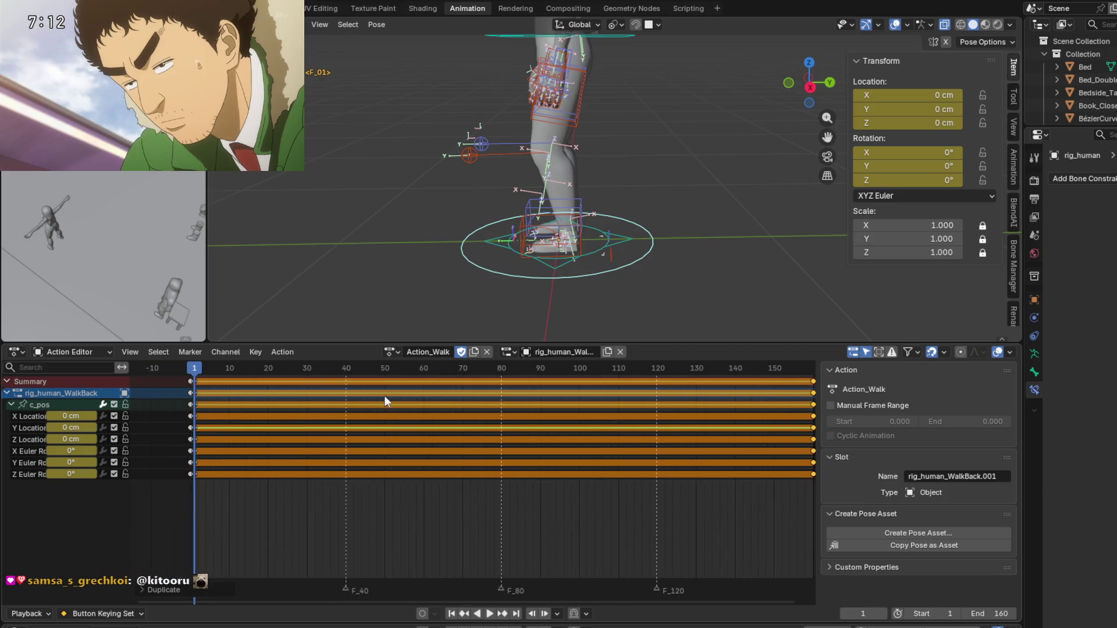
{"action": "key", "text": "space"}
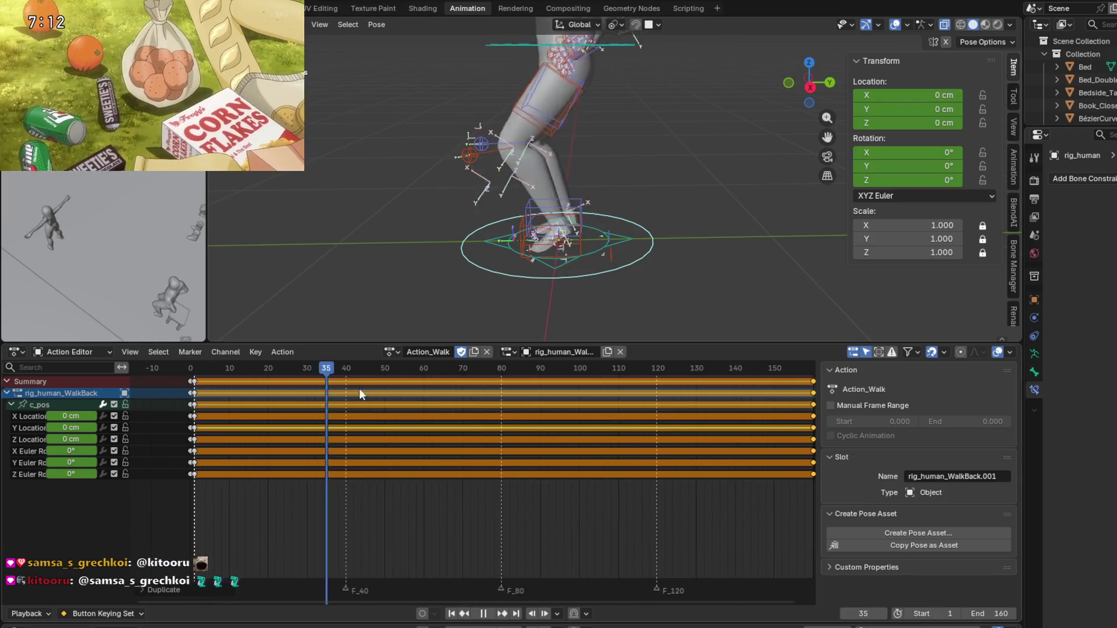
{"action": "key", "text": "Escape"}
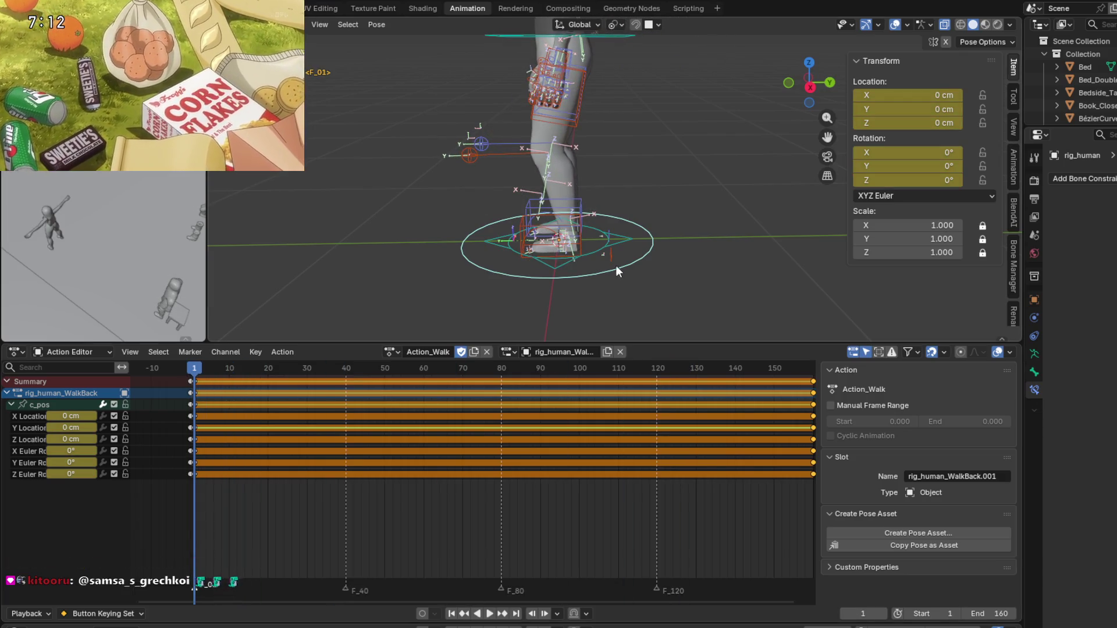
{"action": "left_click", "coordinate": [626, 238]}
{"action": "middle_click_drag", "start_coordinate": [635, 246], "coordinate": [430, 358]}
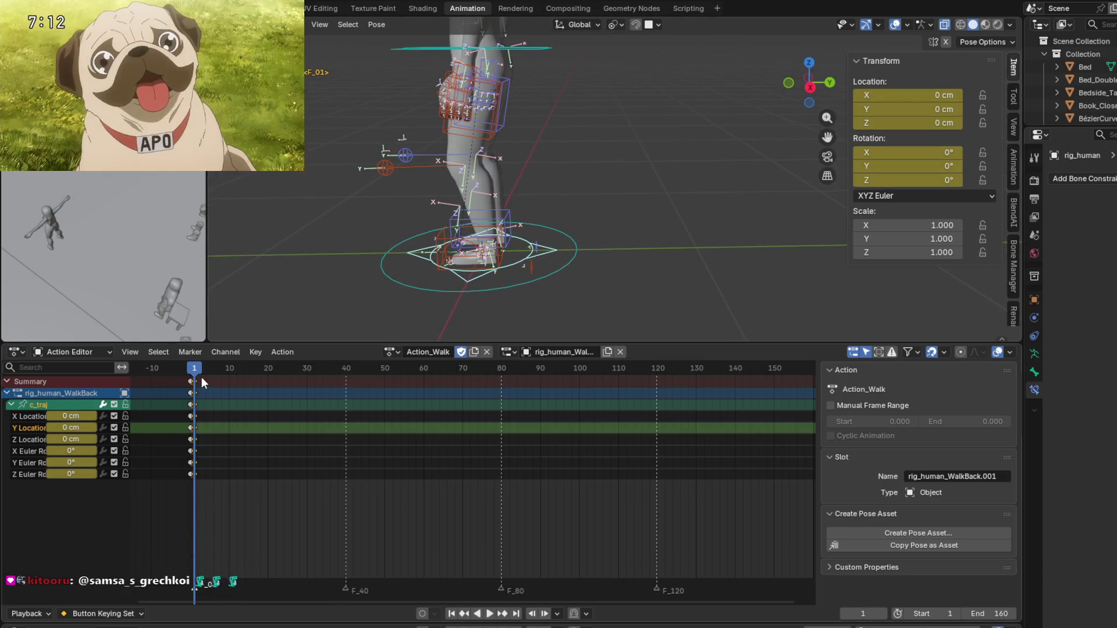
At frame 160, key c_traj's Y Location to -110 cm.
{"action": "left_click_drag", "start_coordinate": [195, 373], "coordinate": [811, 375]}
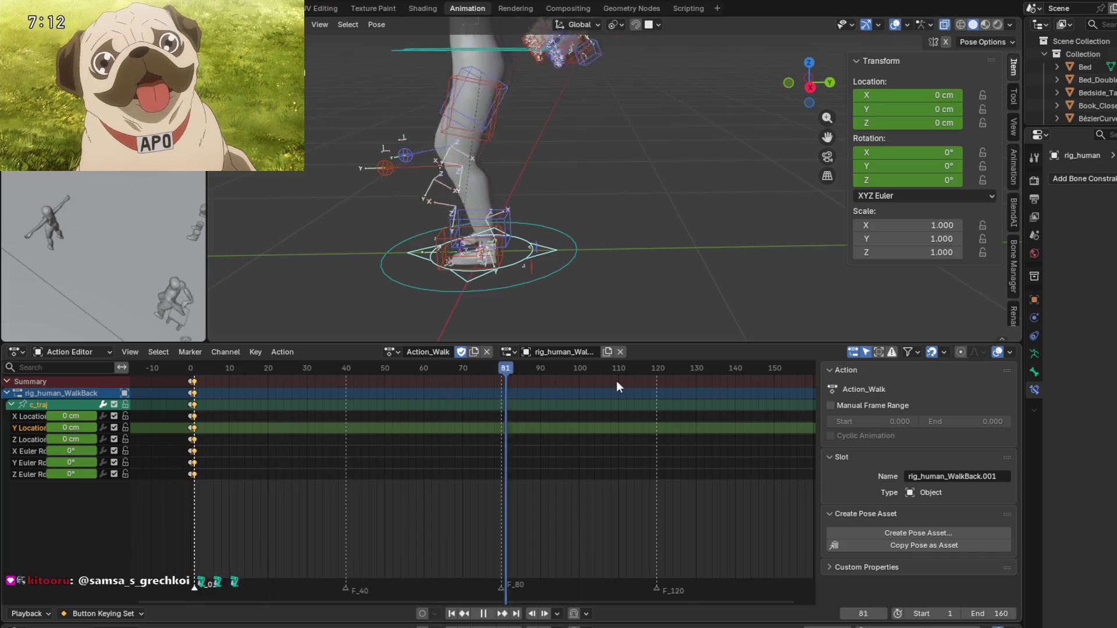
{"action": "key", "text": "space"}
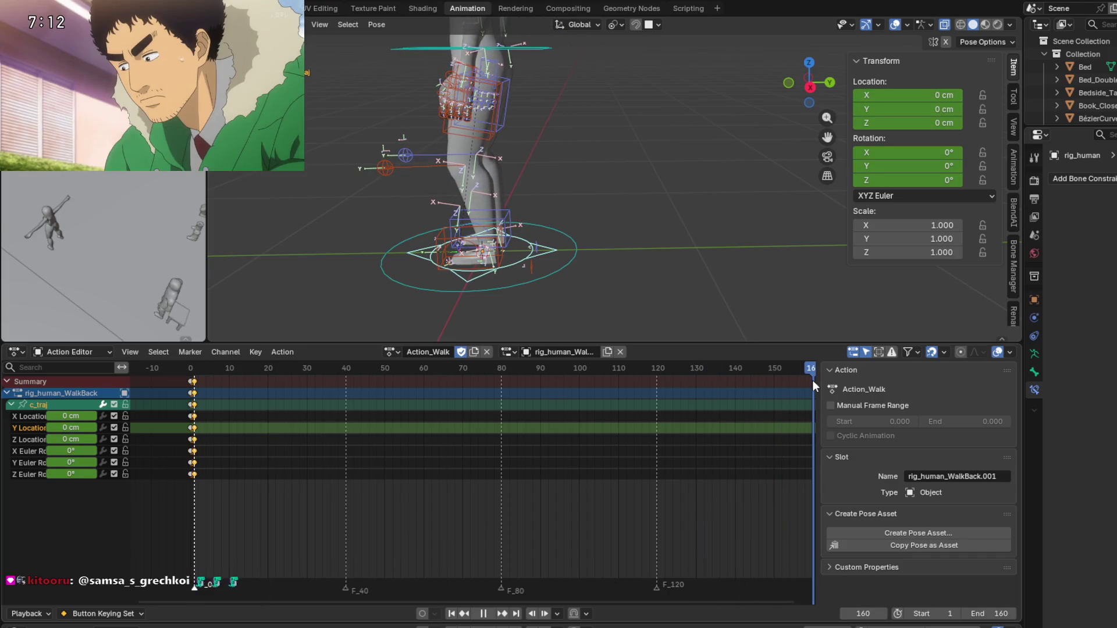
{"action": "scroll", "coordinate": [658, 451], "scroll_direction": "right", "scroll_amount": 5, "text": "ctrl"}
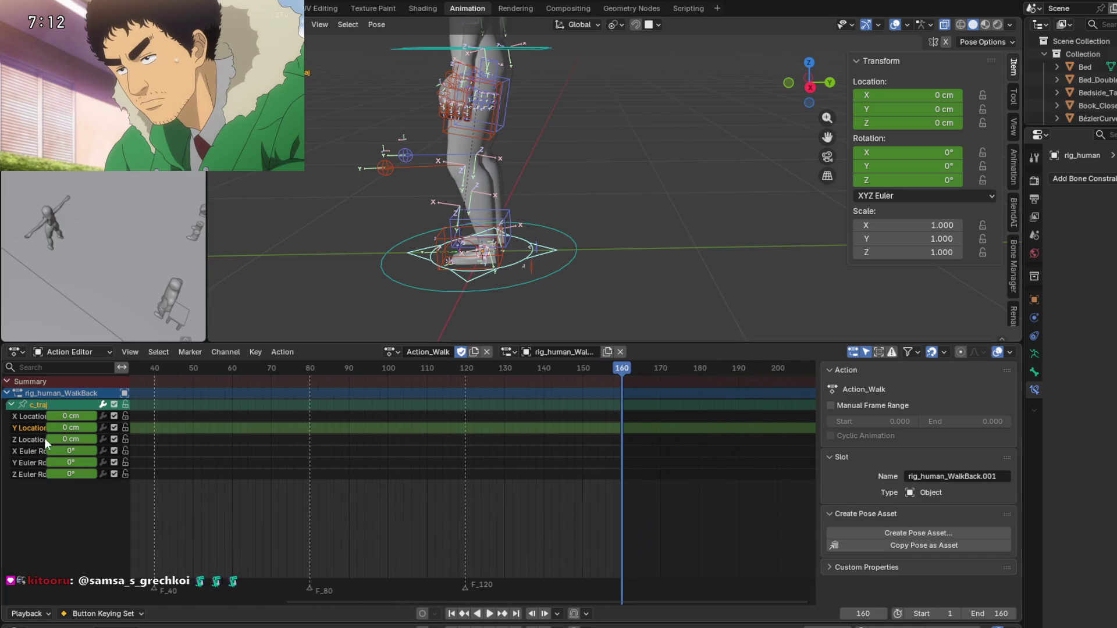
{"action": "left_click_drag", "start_coordinate": [61, 427], "coordinate": [70, 426]}
{"action": "type", "text": "-1"}
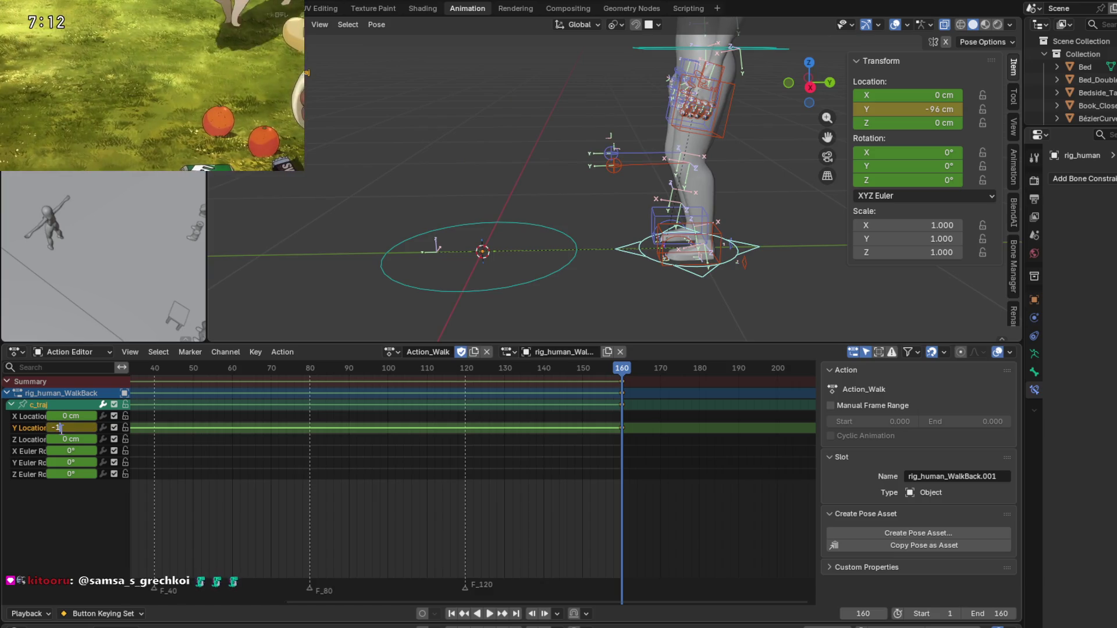
{"action": "type", "text": "10"}
{"action": "key", "text": "Return"}
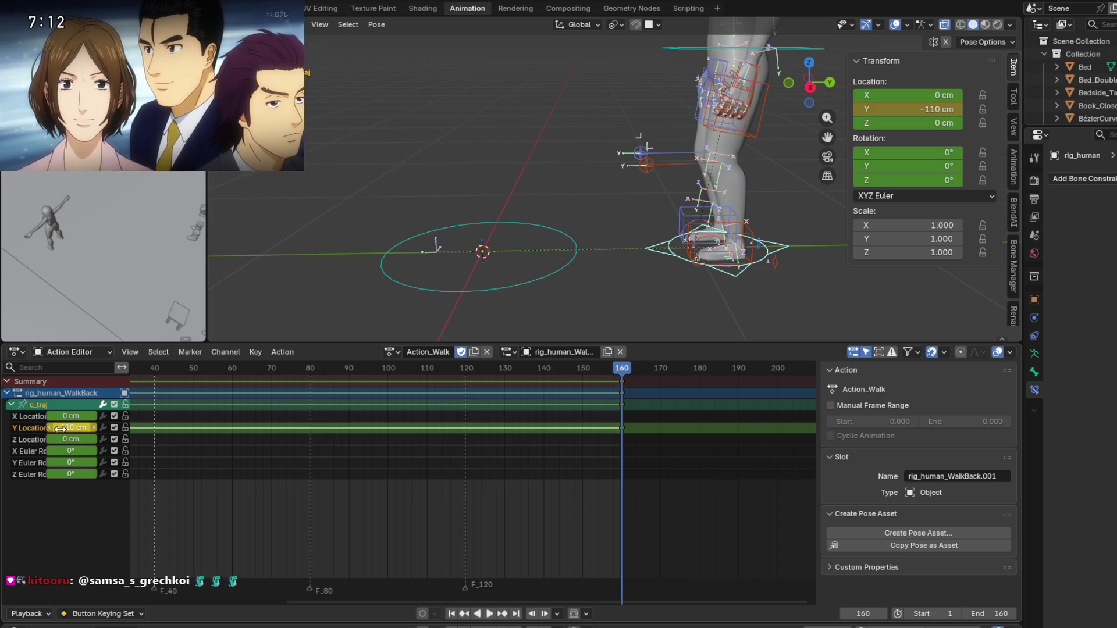
Scrub back to frame 80 to check c_traj's backward slide, fitting all keyframes into view.
{"action": "mouse_move", "coordinate": [633, 369]}
{"action": "left_mouse_down"}
{"action": "mouse_move", "coordinate": [376, 407]}
{"action": "mouse_move", "coordinate": [309, 399]}
{"action": "left_mouse_up"}
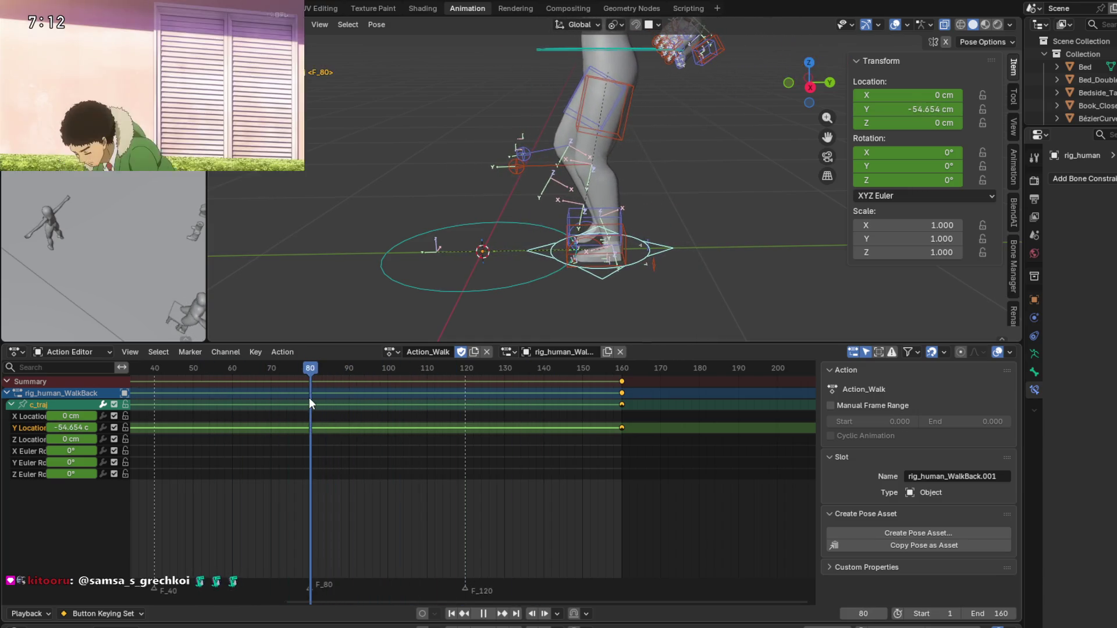
{"action": "middle_click_drag", "start_coordinate": [270, 428], "coordinate": [336, 430]}
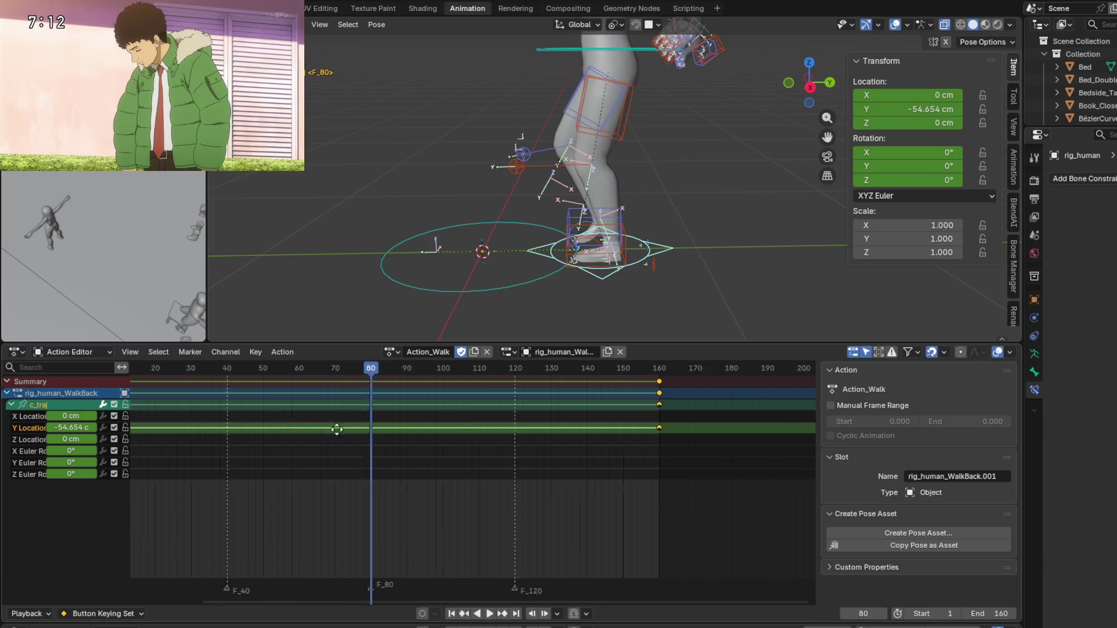
{"action": "key", "text": "Home"}
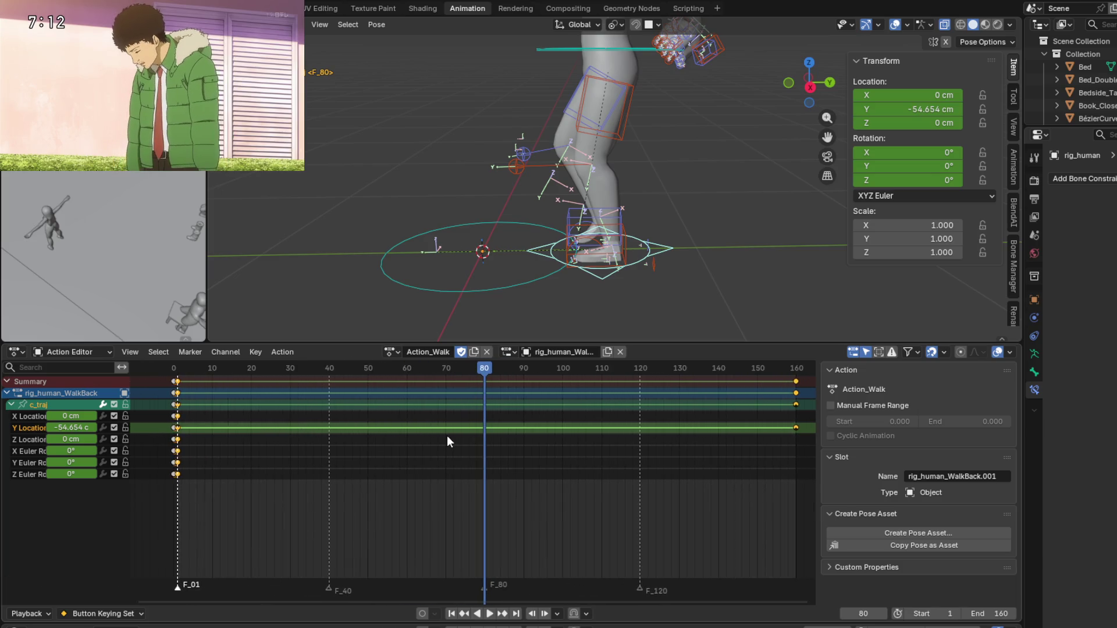
{"action": "middle_click_drag", "start_coordinate": [461, 435], "coordinate": [443, 437]}
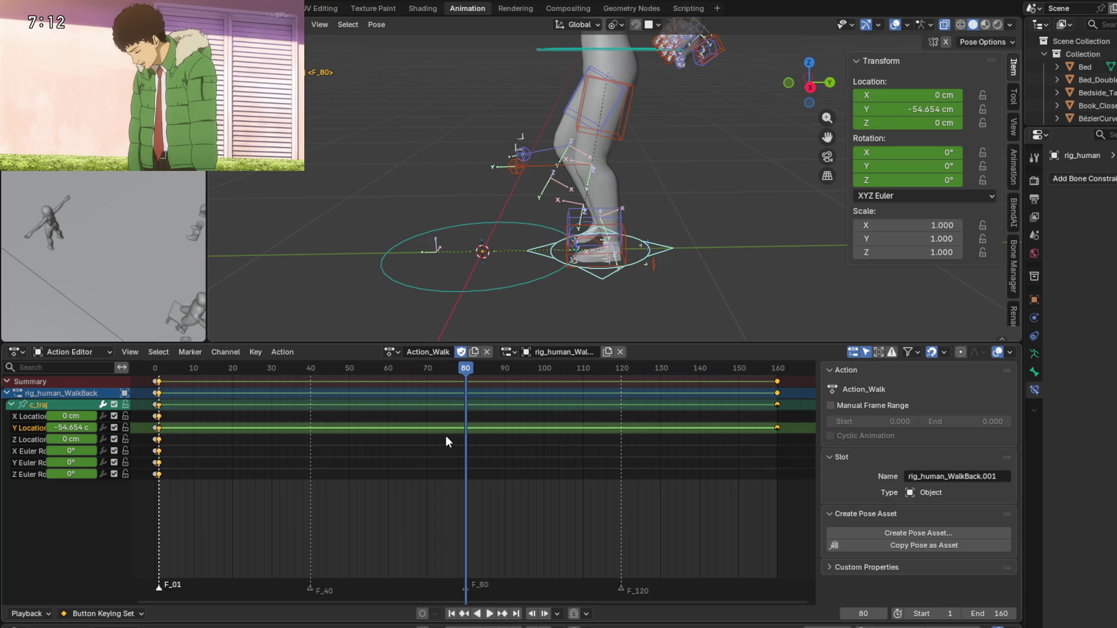
{"action": "middle_click_drag", "start_coordinate": [518, 265], "coordinate": [511, 258], "text": "shift"}
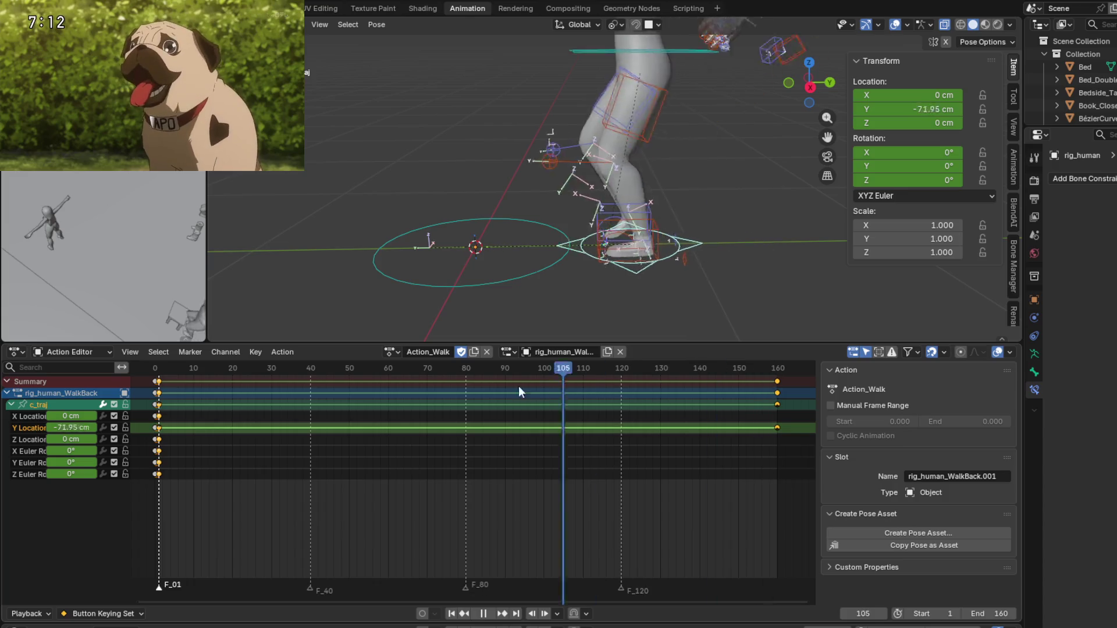
{"action": "left_click_drag", "start_coordinate": [764, 389], "coordinate": [465, 377]}
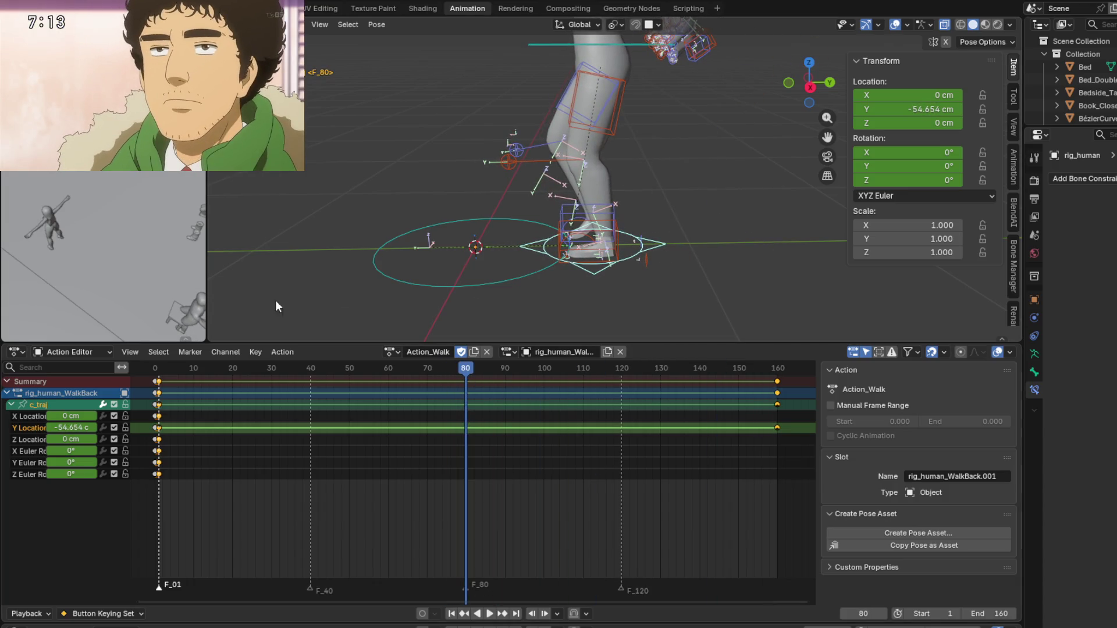
{"action": "left_click", "coordinate": [75, 352]}
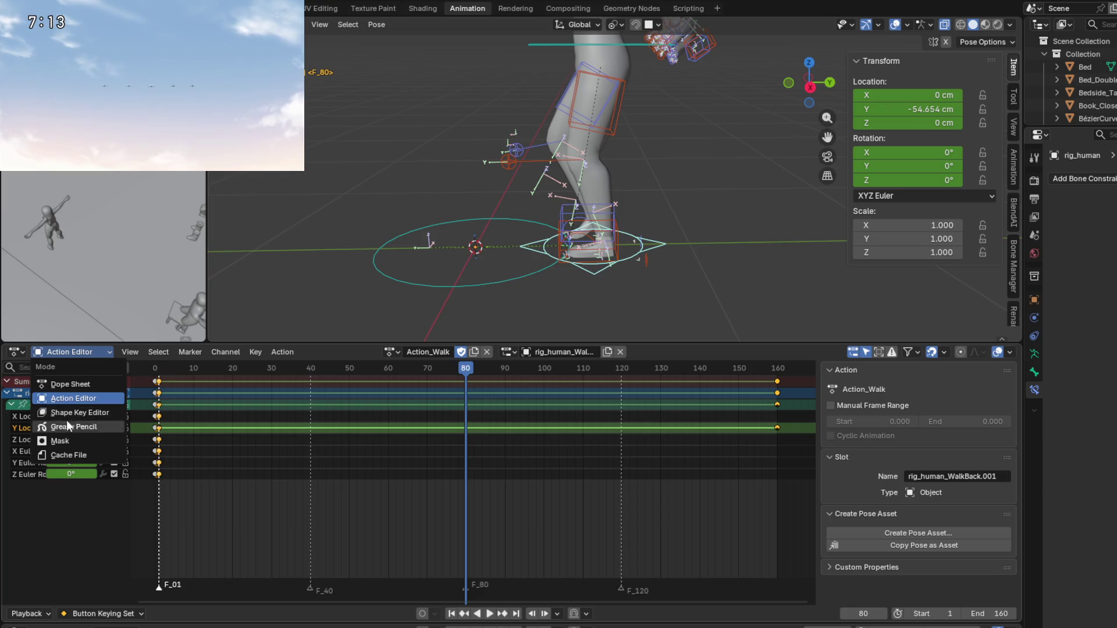
{"action": "left_click", "coordinate": [16, 351]}
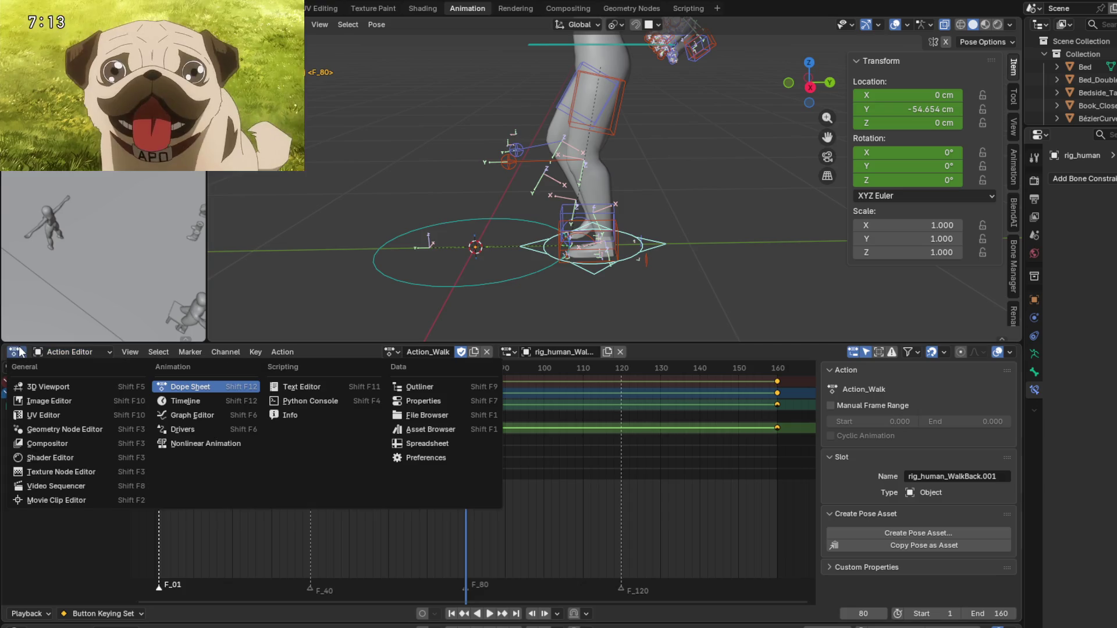
Set c_traj's keys to Linear interpolation in the Graph Editor, then return to the Action Editor.
{"action": "left_click", "coordinate": [197, 414]}
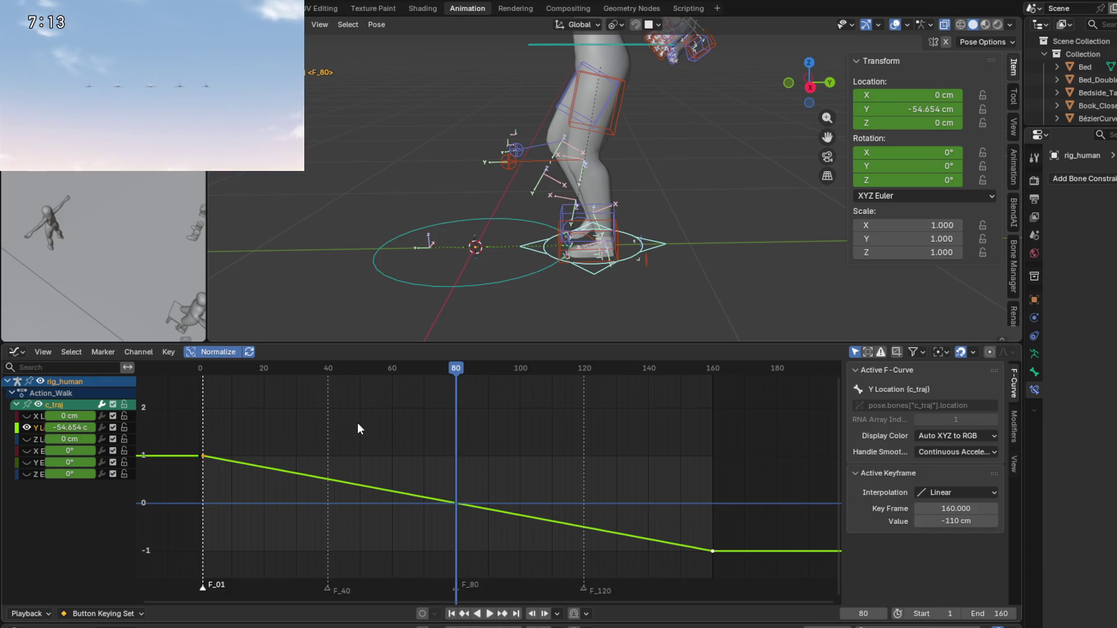
{"action": "key", "text": "t"}
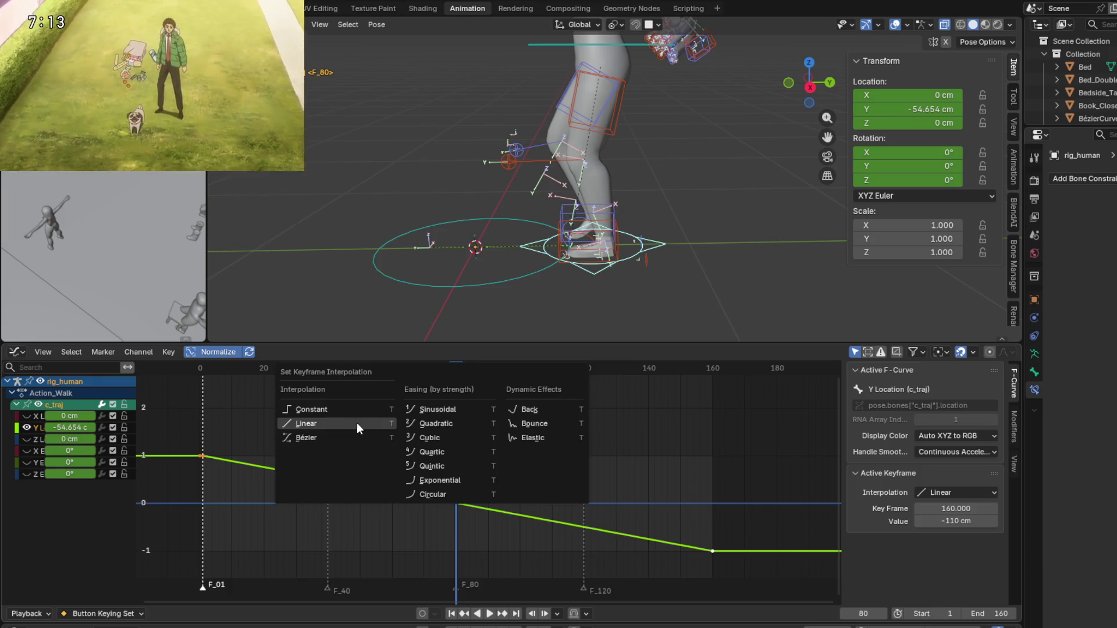
{"action": "left_click", "coordinate": [358, 423]}
{"action": "left_click", "coordinate": [24, 349]}
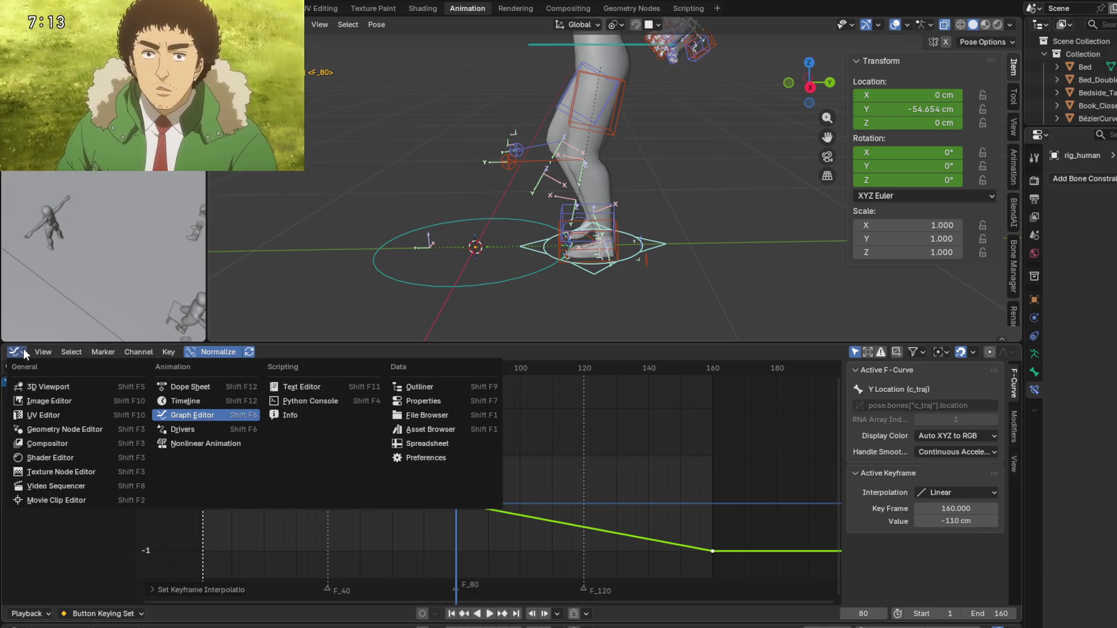
{"action": "left_click", "coordinate": [215, 388]}
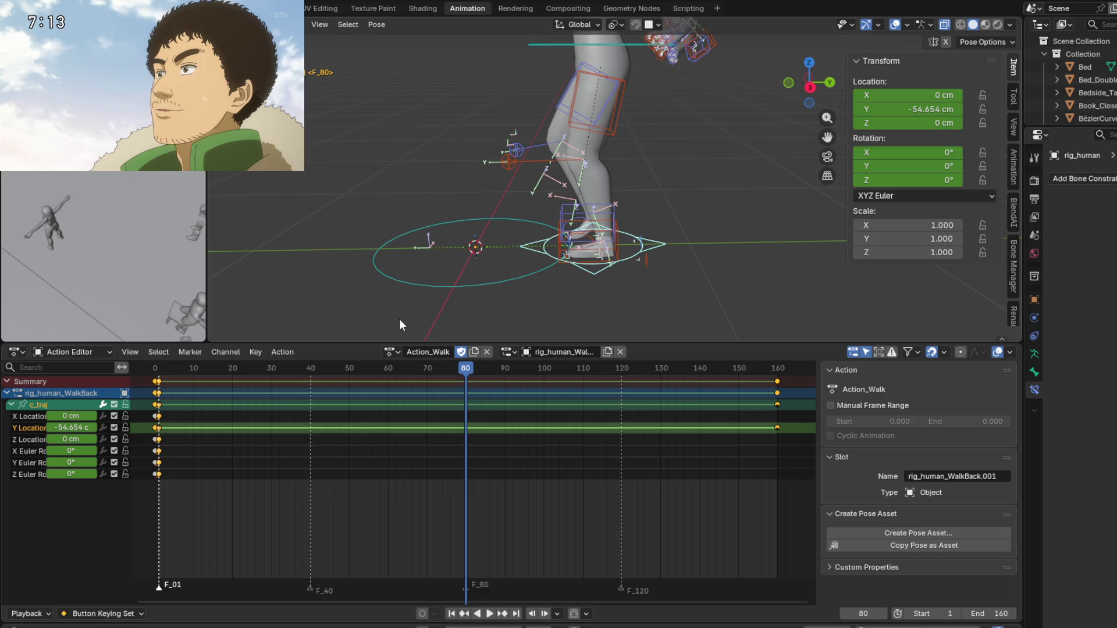
Scrub back to frame 1, select c_foot_ik.l, and play the walk to about frame 143.
{"action": "mouse_move", "coordinate": [474, 372]}
{"action": "left_mouse_down"}
{"action": "mouse_move", "coordinate": [334, 372]}
{"action": "mouse_move", "coordinate": [470, 383]}
{"action": "mouse_move", "coordinate": [167, 388]}
{"action": "mouse_move", "coordinate": [422, 382]}
{"action": "mouse_move", "coordinate": [161, 377]}
{"action": "left_mouse_up"}
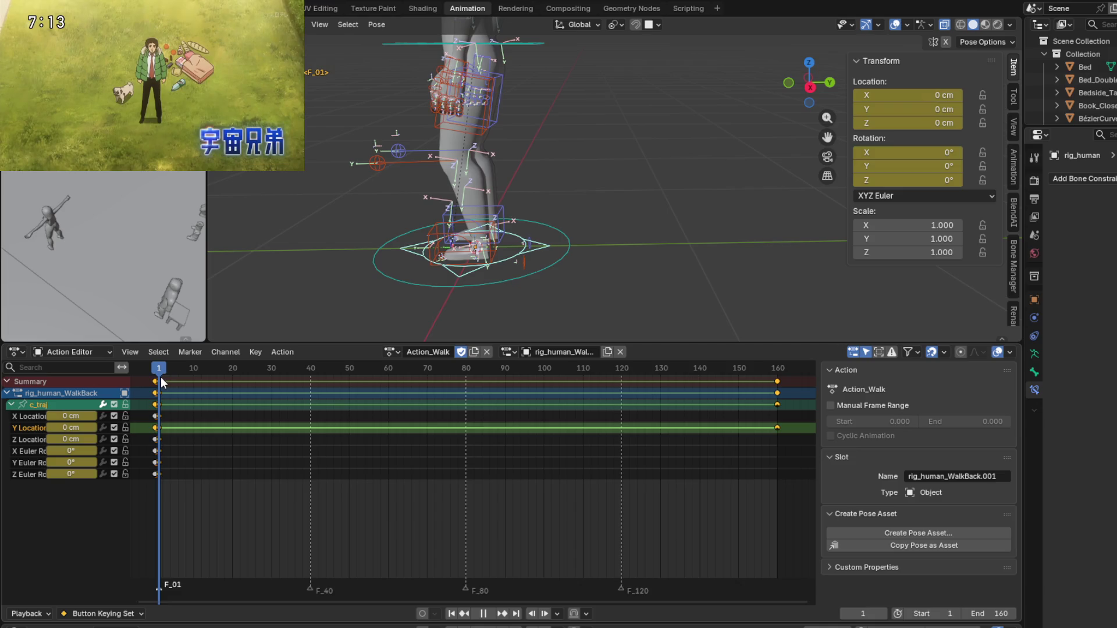
{"action": "key", "text": "Escape"}
{"action": "middle_click_drag", "start_coordinate": [336, 274], "coordinate": [442, 248], "text": "shift"}
{"action": "left_click", "coordinate": [518, 240]}
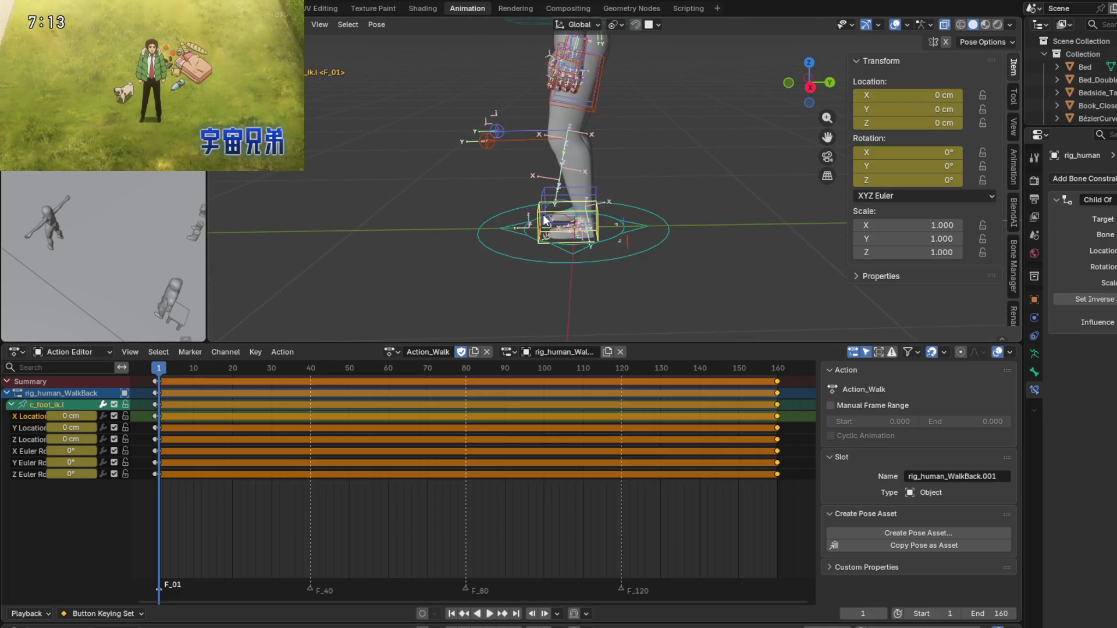
{"action": "key", "text": "space"}
{"action": "mouse_move", "coordinate": [154, 369]}
{"action": "left_mouse_down"}
{"action": "mouse_move", "coordinate": [787, 395]}
{"action": "mouse_move", "coordinate": [160, 378]}
{"action": "left_mouse_up"}
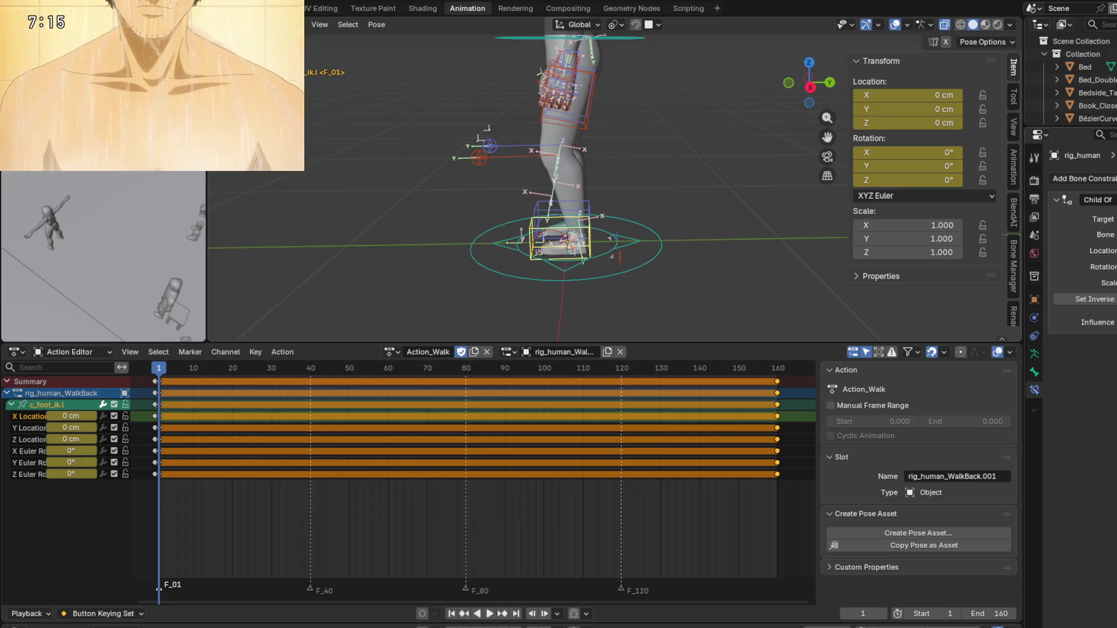
Insert a key on the Child Of constraint's Enabled checkbox at frame 1.
{"action": "right_click", "coordinate": [1094, 200]}
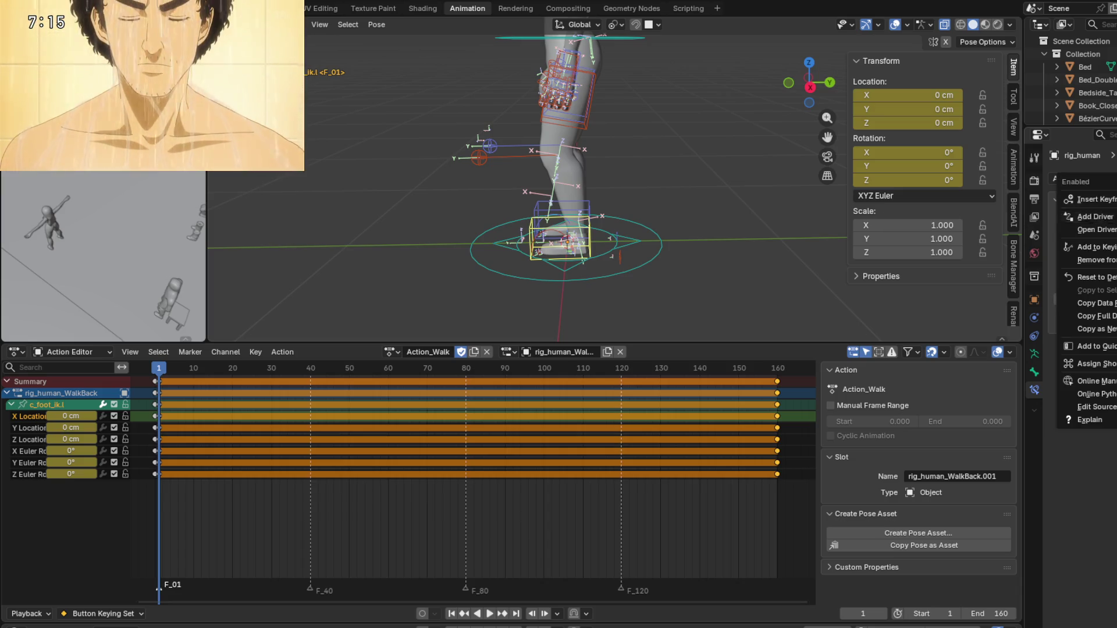
{"action": "key", "text": "Escape"}
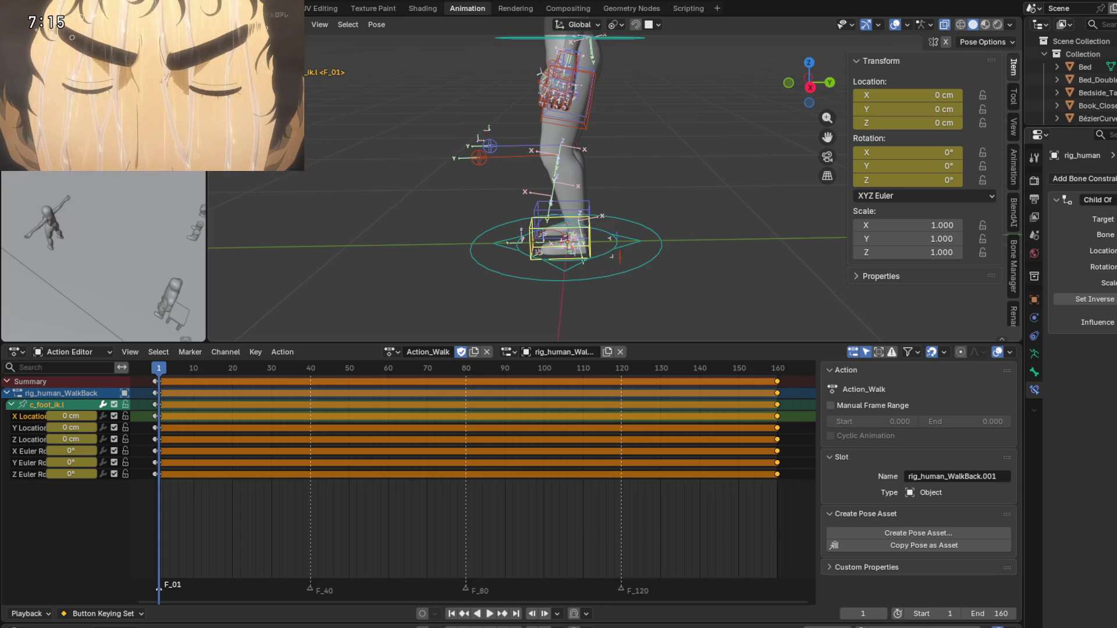
{"action": "key", "text": "i"}
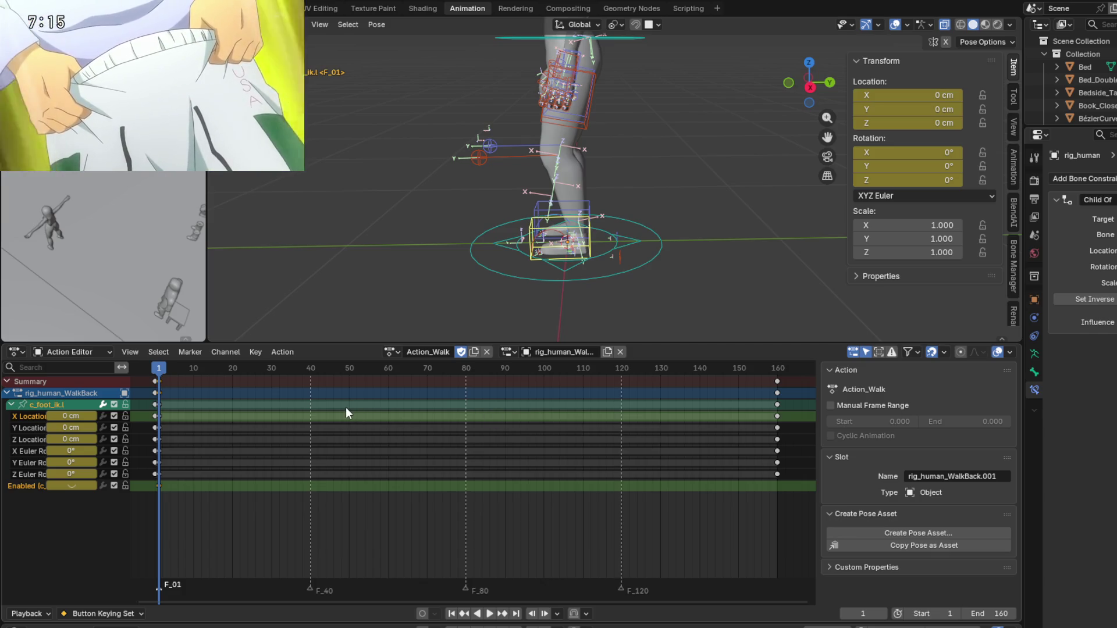
Try an Enabled key at frame 40, then undo it and delete that frame-40 keyframe.
{"action": "left_click_drag", "start_coordinate": [157, 369], "coordinate": [324, 376]}
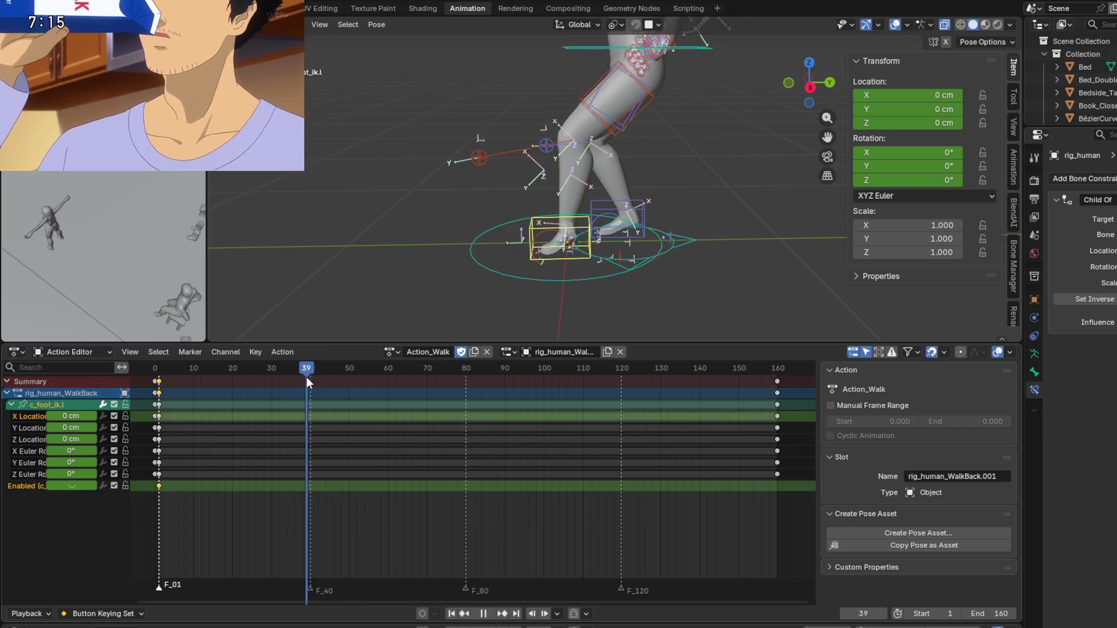
{"action": "mouse_move", "coordinate": [324, 375]}
{"action": "left_mouse_down"}
{"action": "mouse_move", "coordinate": [311, 379]}
{"action": "mouse_move", "coordinate": [369, 382]}
{"action": "mouse_move", "coordinate": [310, 381]}
{"action": "left_mouse_up"}
{"action": "key", "text": "i"}
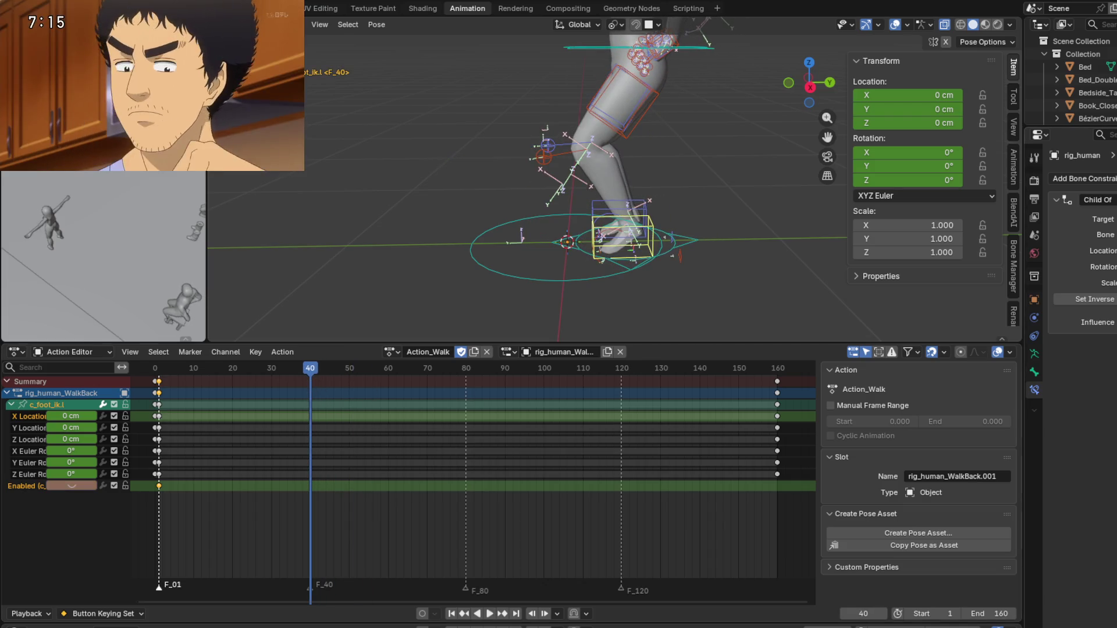
{"action": "key", "text": "space"}
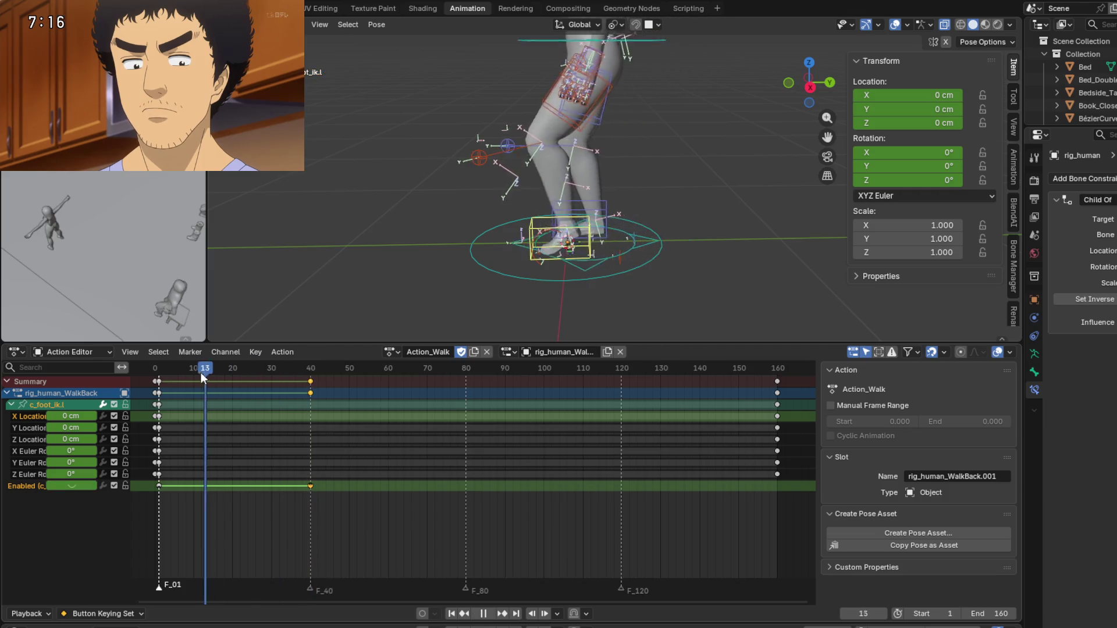
{"action": "mouse_move", "coordinate": [228, 393]}
{"action": "left_mouse_down"}
{"action": "mouse_move", "coordinate": [375, 391]}
{"action": "mouse_move", "coordinate": [310, 394]}
{"action": "left_mouse_up"}
{"action": "key", "text": "space"}
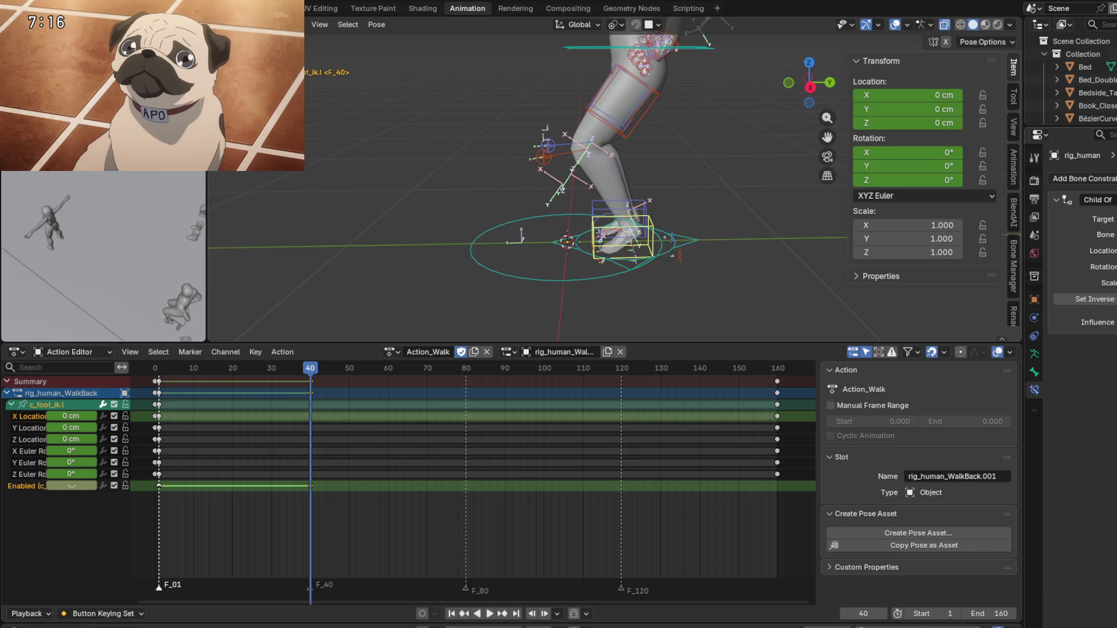
{"action": "key", "text": "ctrl+z"}
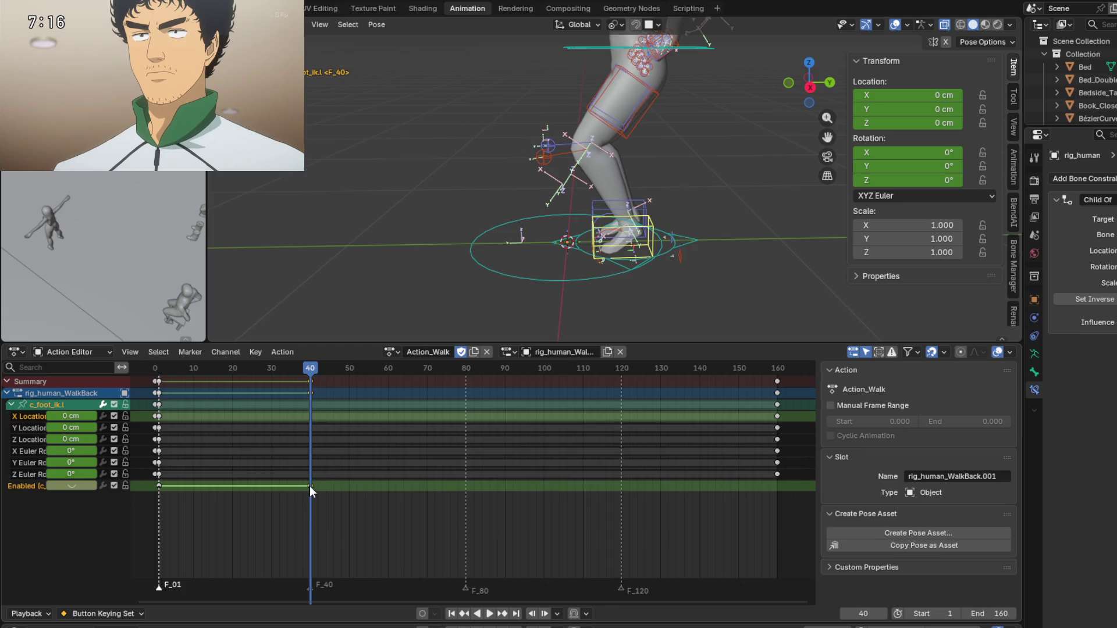
{"action": "key", "text": "x"}
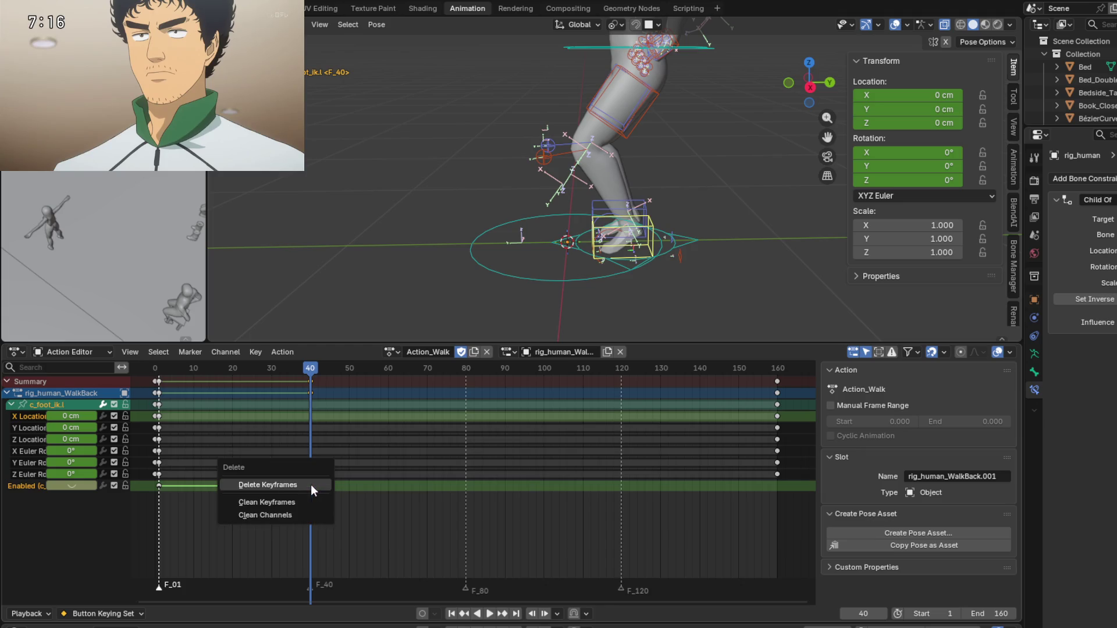
{"action": "left_click", "coordinate": [311, 485]}
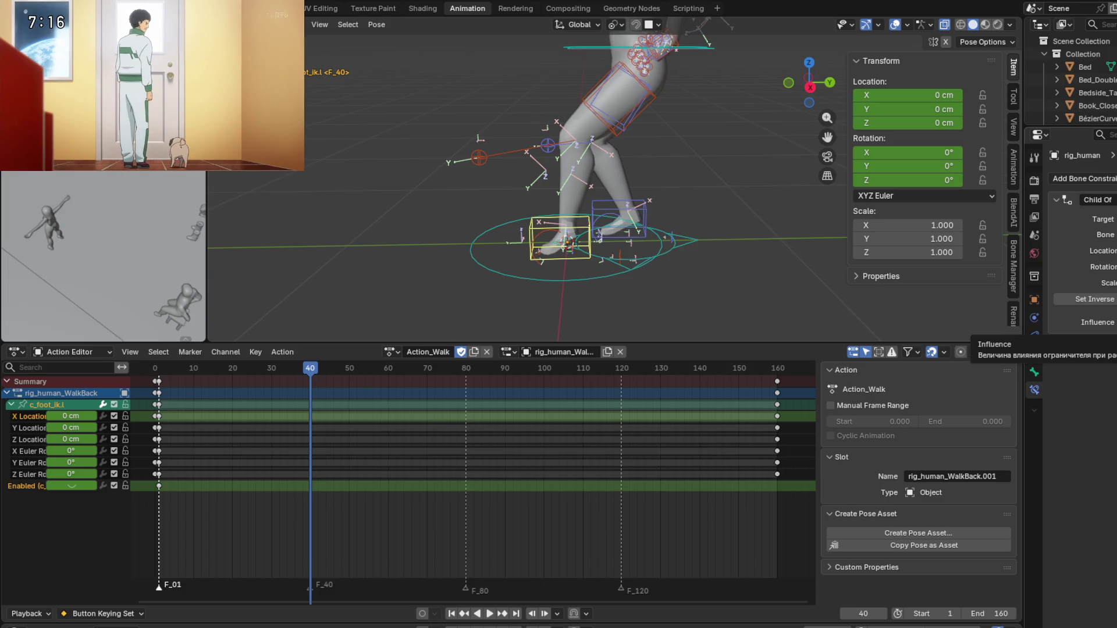
{"action": "left_click", "coordinate": [302, 372]}
{"action": "key", "text": "space"}
{"action": "left_click_drag", "start_coordinate": [303, 373], "coordinate": [161, 378]}
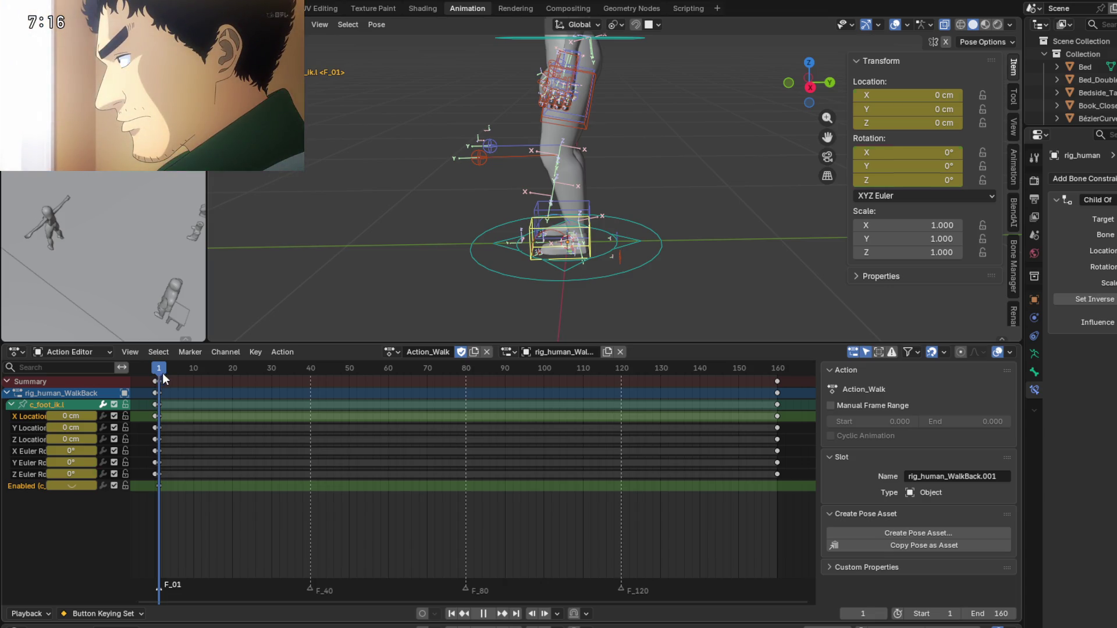
{"action": "left_click_drag", "start_coordinate": [159, 373], "coordinate": [316, 370]}
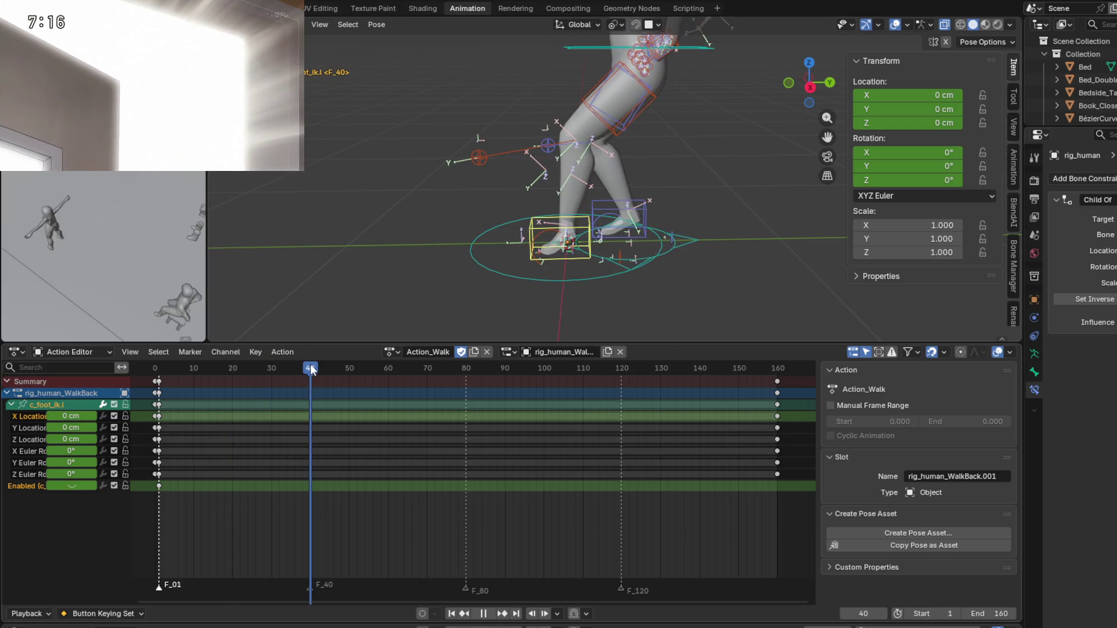
{"action": "mouse_move", "coordinate": [316, 371]}
{"action": "left_mouse_down"}
{"action": "mouse_move", "coordinate": [161, 369]}
{"action": "mouse_move", "coordinate": [312, 372]}
{"action": "left_mouse_up"}
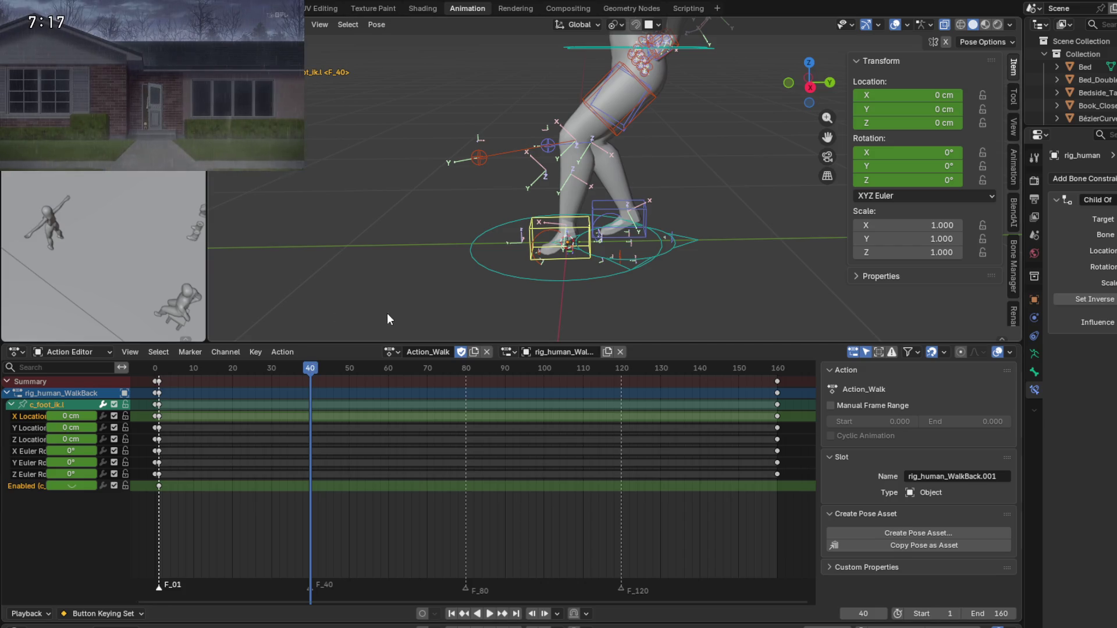
{"action": "scroll", "coordinate": [606, 224], "scroll_direction": "down", "scroll_amount": 3}
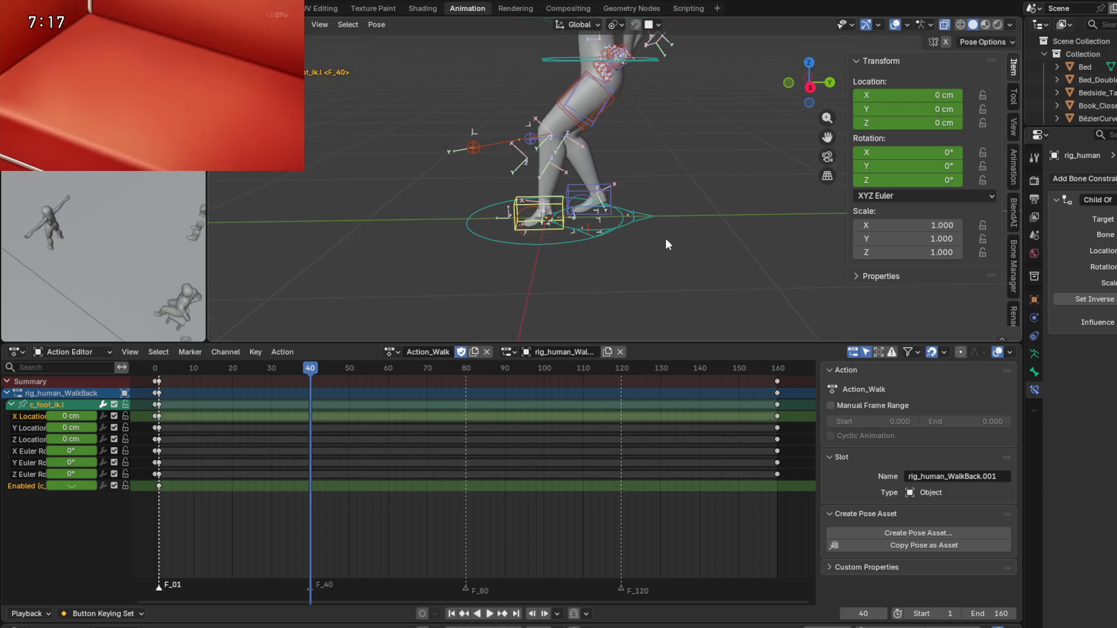
{"action": "scroll", "coordinate": [543, 260], "scroll_direction": "up", "scroll_amount": 1}
{"action": "mouse_move", "coordinate": [312, 367]}
{"action": "left_mouse_down"}
{"action": "mouse_move", "coordinate": [656, 382]}
{"action": "mouse_move", "coordinate": [194, 383]}
{"action": "mouse_move", "coordinate": [310, 373]}
{"action": "left_mouse_up"}
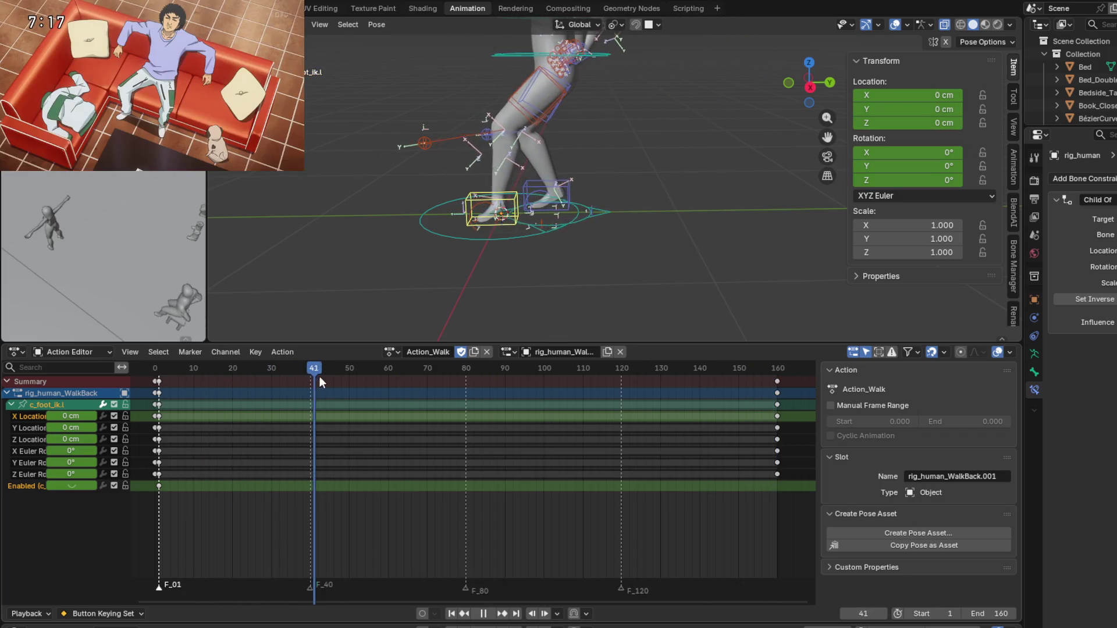
{"action": "mouse_move", "coordinate": [627, 270]}
{"action": "middle_mouse_down"}
{"action": "mouse_move", "coordinate": [641, 260]}
{"action": "mouse_move", "coordinate": [630, 277]}
{"action": "middle_mouse_up"}
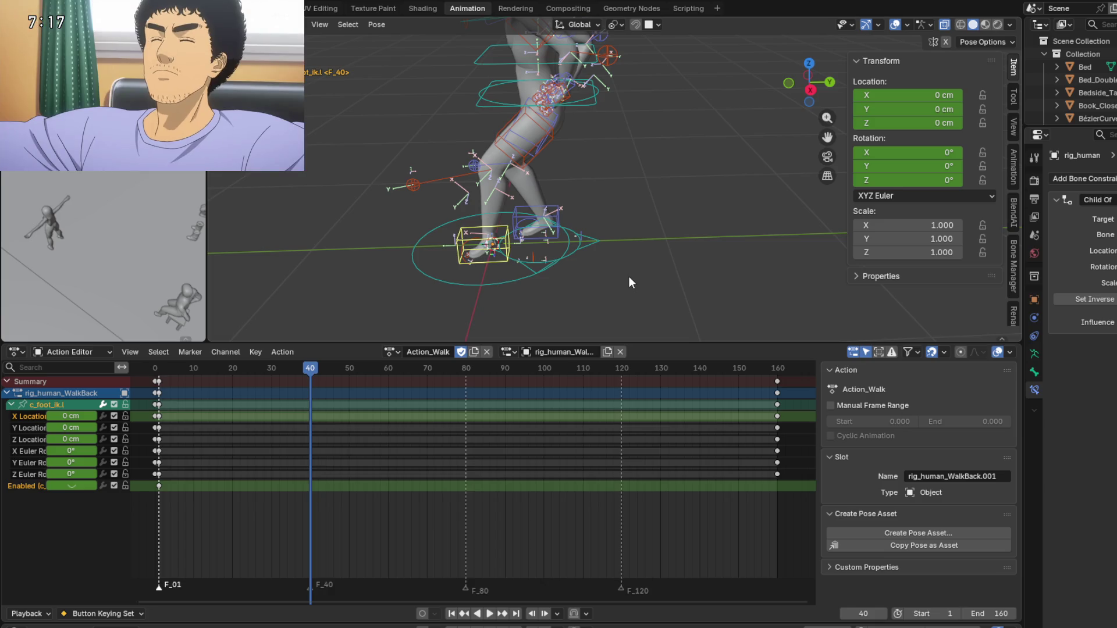
{"action": "middle_click_drag", "start_coordinate": [656, 236], "coordinate": [658, 246], "text": "shift"}
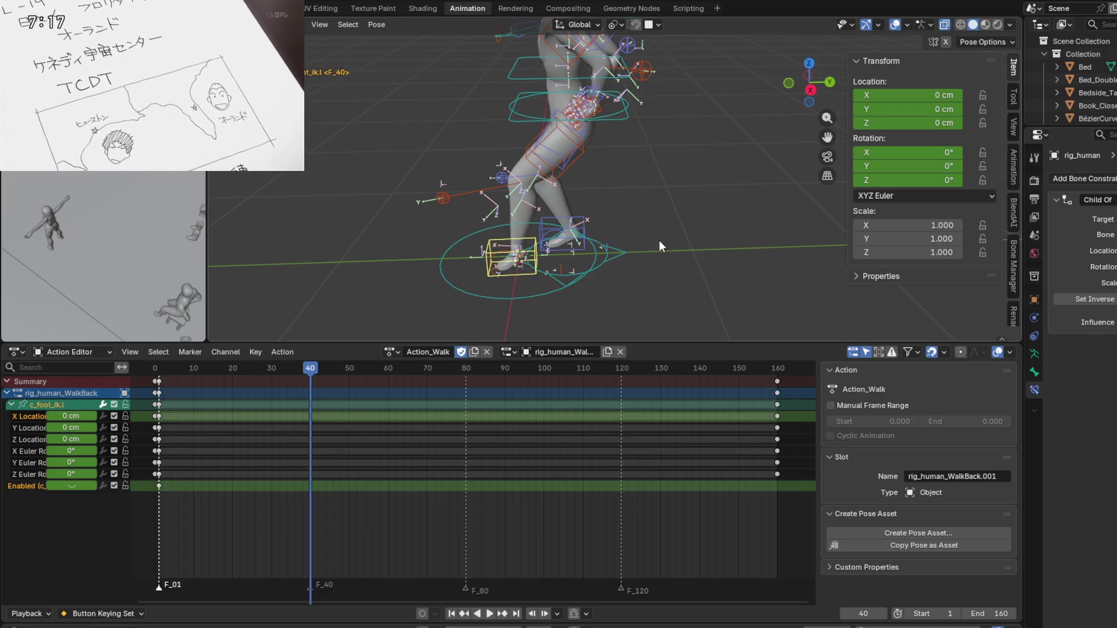
{"action": "mouse_move", "coordinate": [659, 240]}
{"action": "middle_mouse_down", "text": "shift"}
{"action": "mouse_move", "coordinate": [668, 224]}
{"action": "mouse_move", "coordinate": [655, 264]}
{"action": "middle_mouse_up", "text": "shift"}
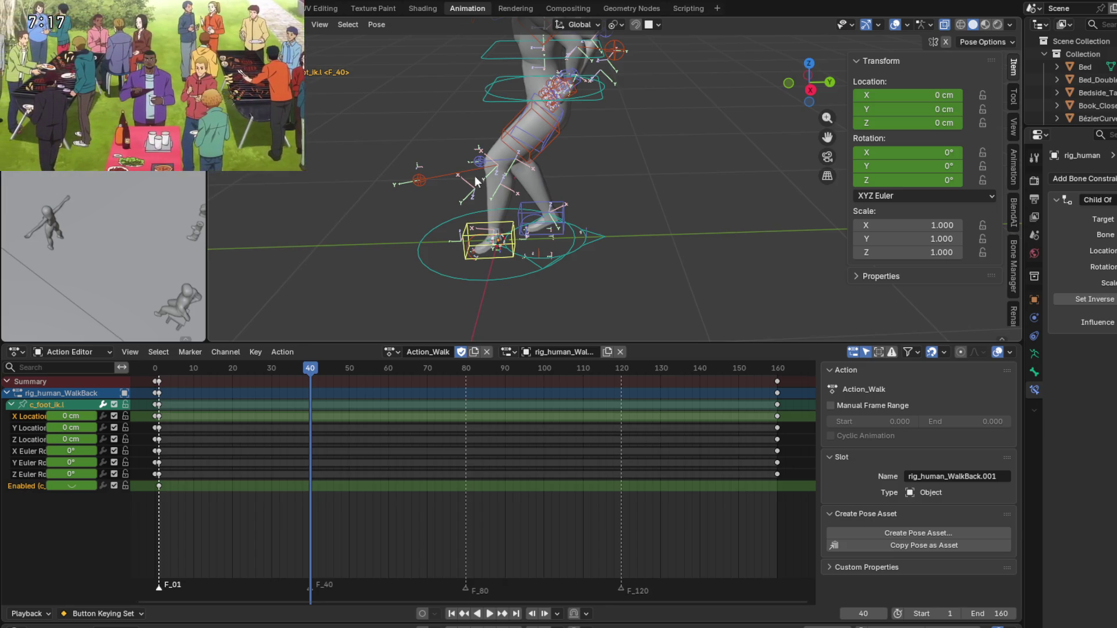
{"action": "mouse_move", "coordinate": [152, 88]}
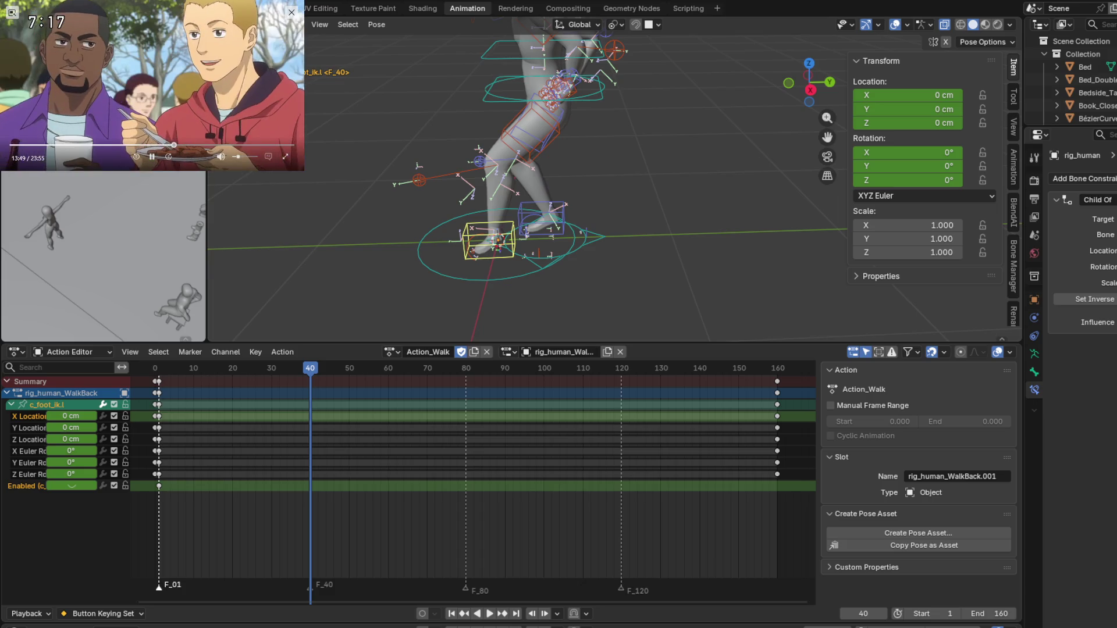
{"action": "left_click", "coordinate": [135, 159]}
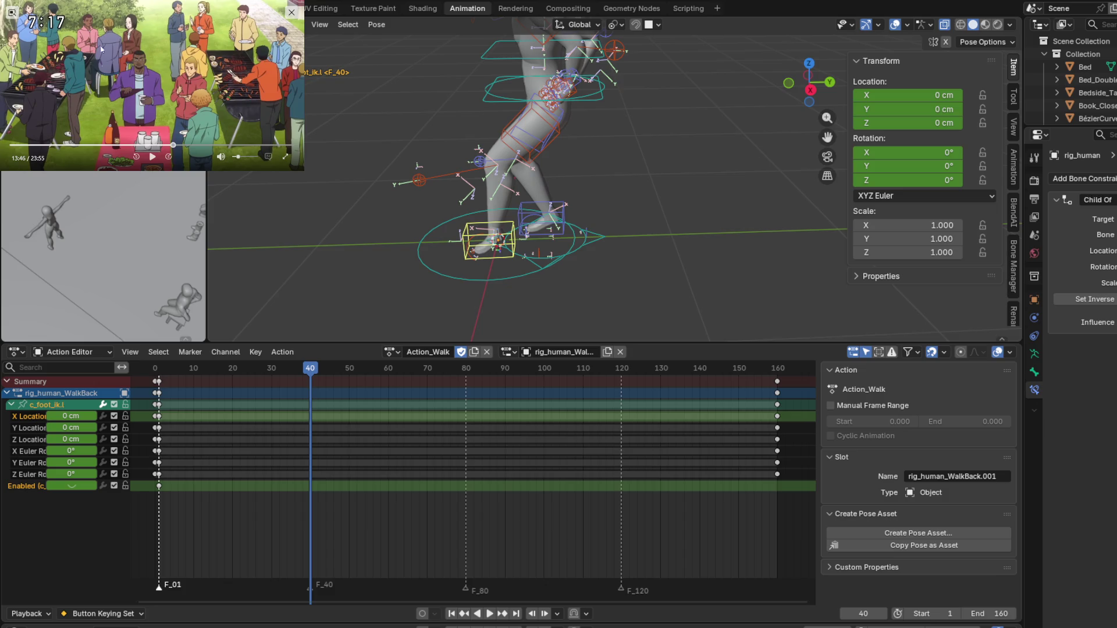
{"action": "left_click_drag", "start_coordinate": [295, 168], "coordinate": [719, 402]}
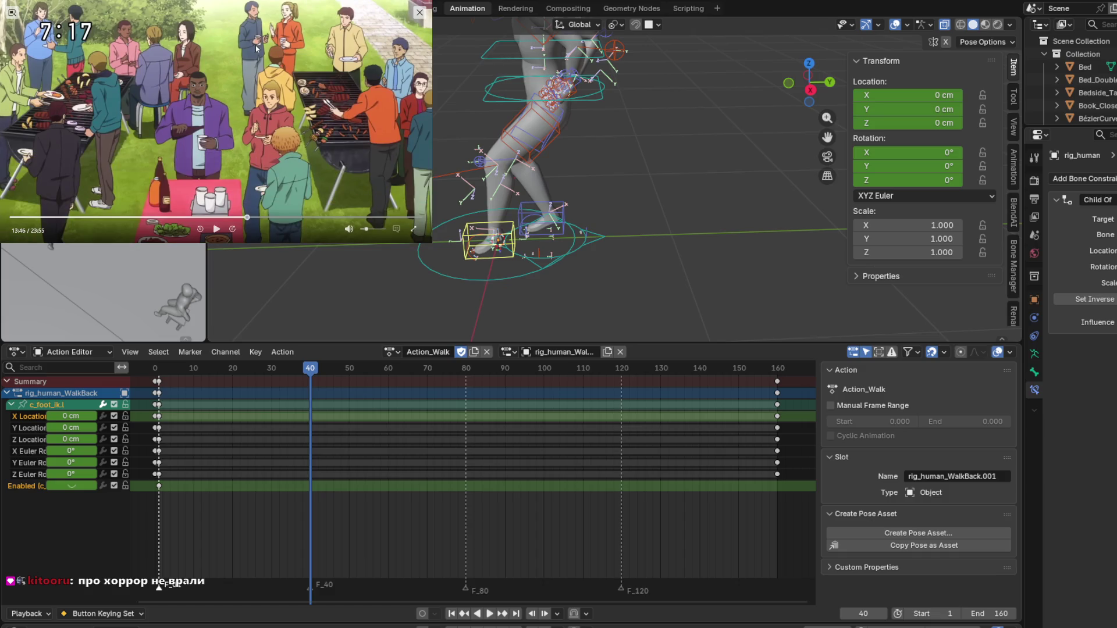
{"action": "left_click_drag", "start_coordinate": [422, 242], "coordinate": [225, 153]}
{"action": "left_click", "coordinate": [138, 142]}
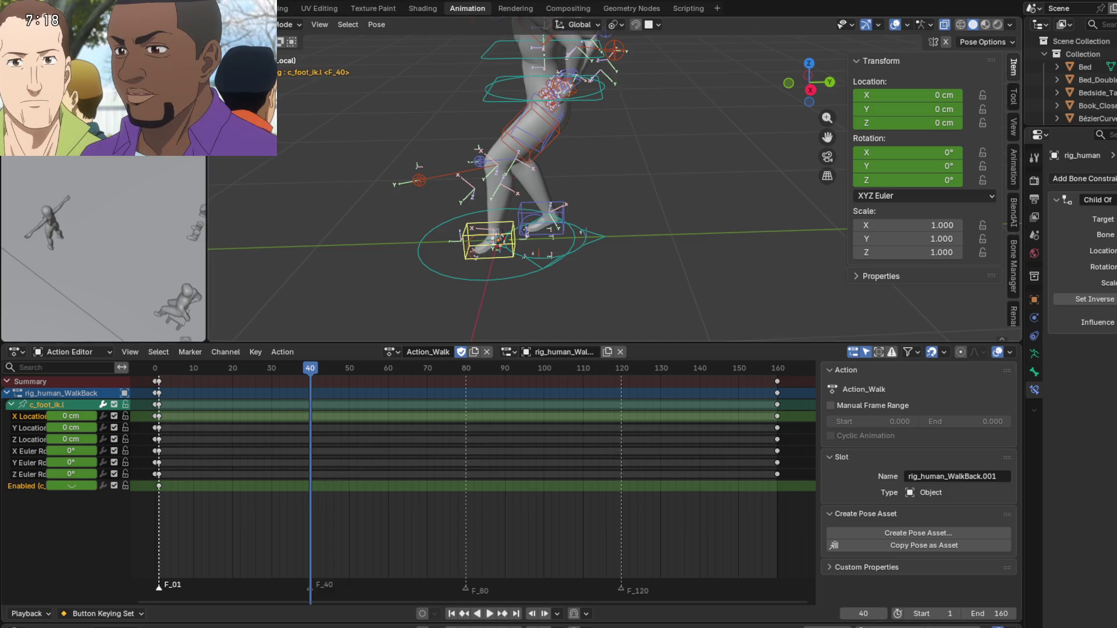
Orbit to a frontal view and play and scrub the walk, ending on frame 40.
{"action": "mouse_move", "coordinate": [559, 254]}
{"action": "middle_mouse_down"}
{"action": "mouse_move", "coordinate": [553, 239]}
{"action": "mouse_move", "coordinate": [556, 291]}
{"action": "middle_mouse_up"}
{"action": "key", "text": "shift+Left"}
{"action": "key", "text": "space"}
{"action": "left_click_drag", "start_coordinate": [158, 375], "coordinate": [310, 379]}
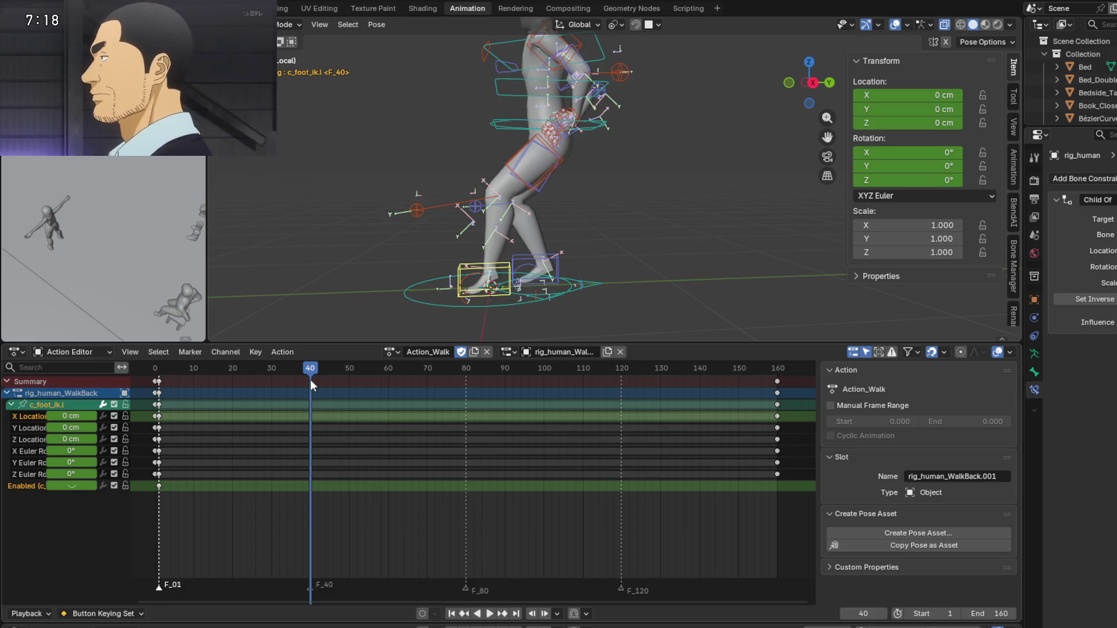
{"action": "left_click_drag", "start_coordinate": [309, 380], "coordinate": [158, 382]}
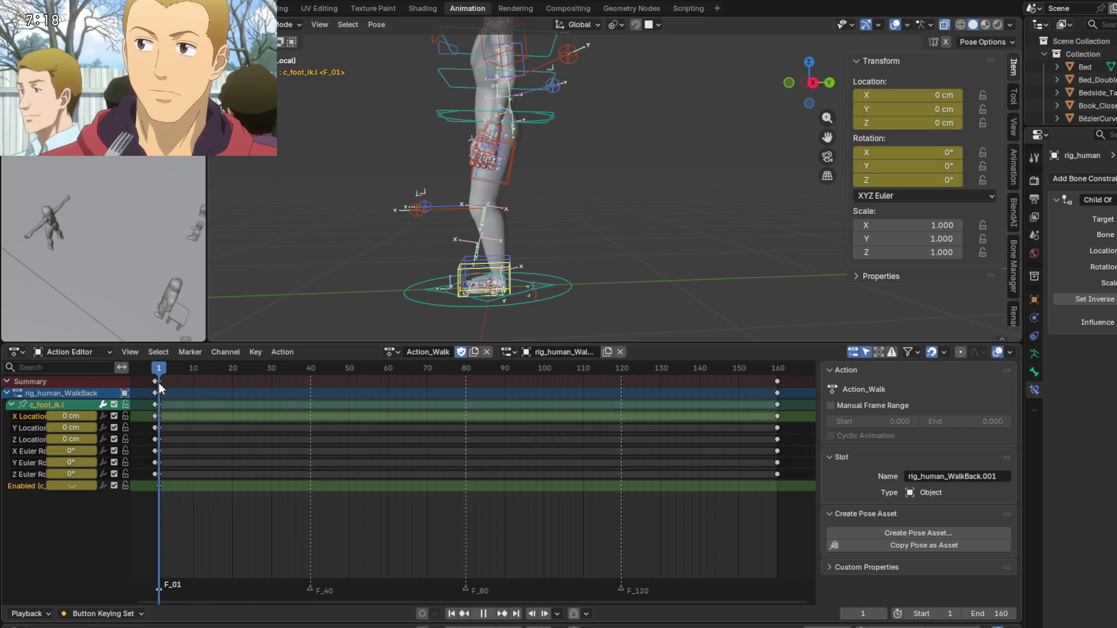
{"action": "left_click_drag", "start_coordinate": [158, 383], "coordinate": [309, 382]}
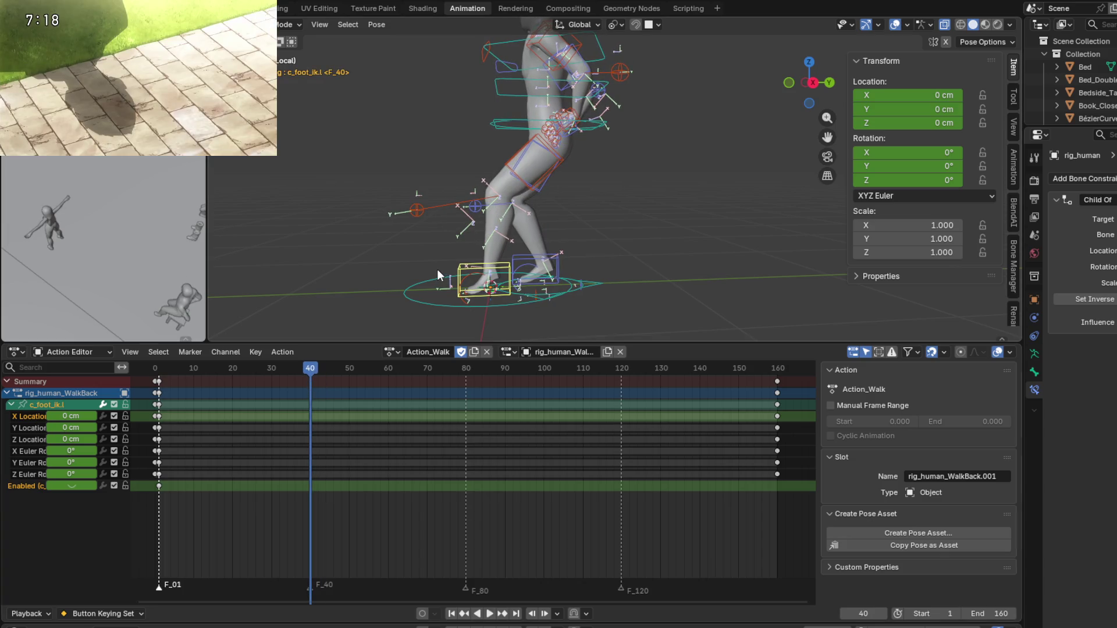
Insert a Location key on c_foot_ik.l at frame 40 and scrub around it to check.
{"action": "key", "text": "k"}
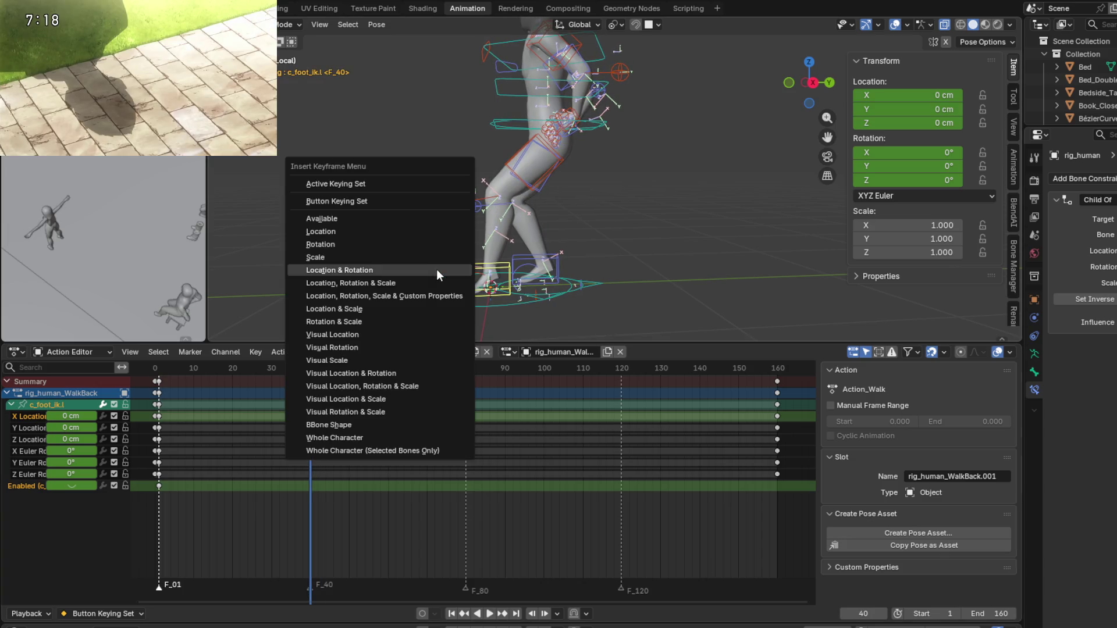
{"action": "left_click", "coordinate": [375, 233]}
{"action": "middle_click_drag", "start_coordinate": [378, 291], "coordinate": [336, 279], "text": "shift"}
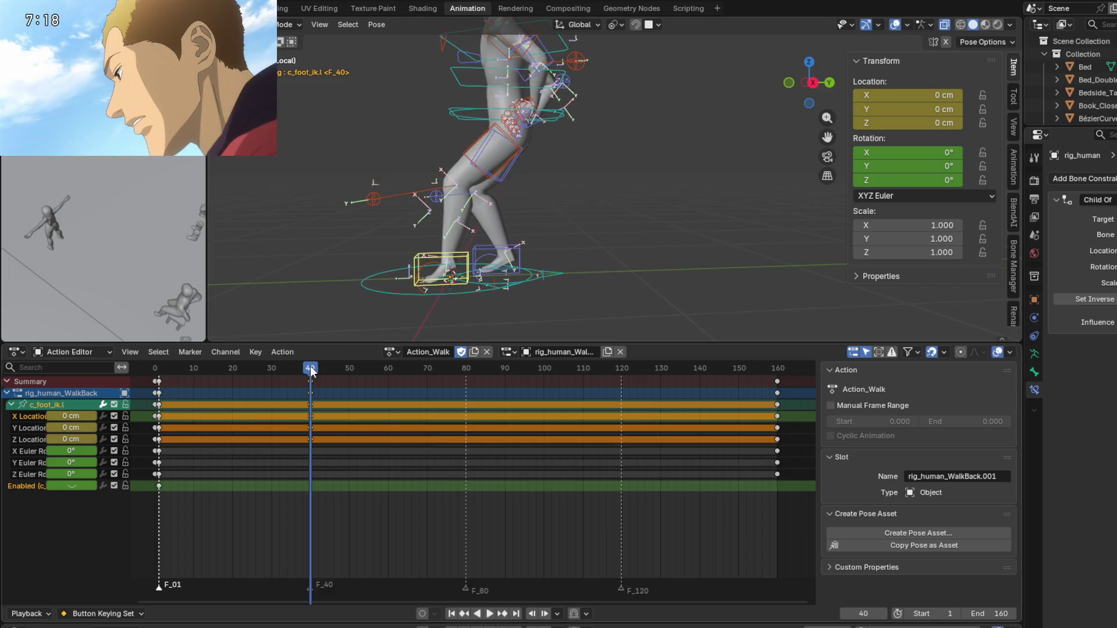
{"action": "mouse_move", "coordinate": [311, 373]}
{"action": "left_mouse_down"}
{"action": "mouse_move", "coordinate": [368, 365]}
{"action": "mouse_move", "coordinate": [301, 368]}
{"action": "mouse_move", "coordinate": [466, 371]}
{"action": "left_mouse_up"}
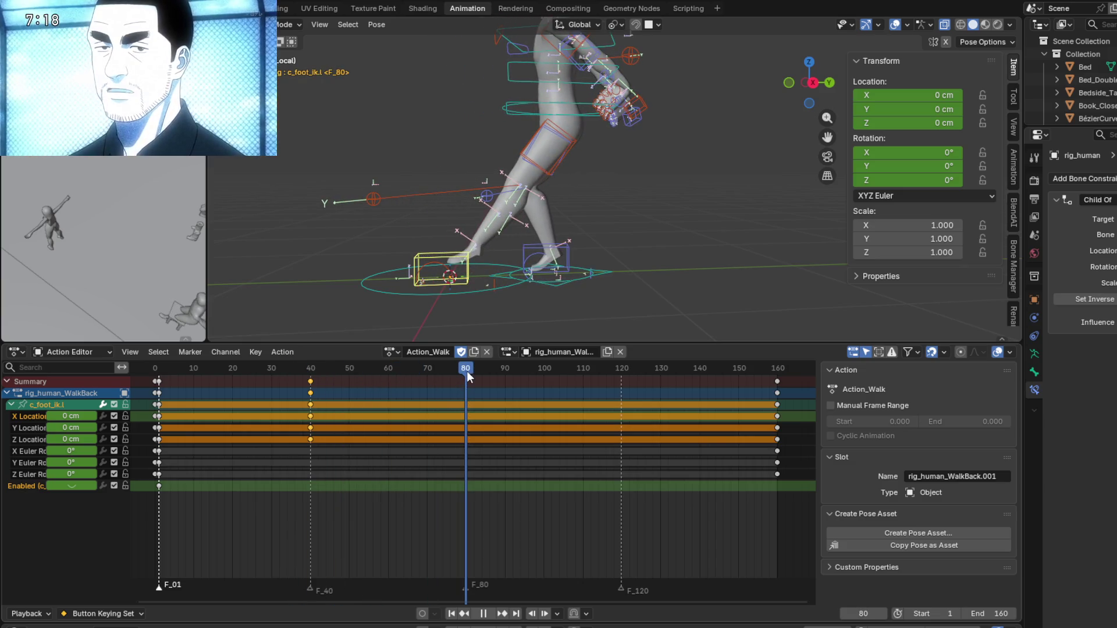
{"action": "mouse_move", "coordinate": [546, 308]}
{"action": "middle_mouse_down"}
{"action": "mouse_move", "coordinate": [528, 242]}
{"action": "mouse_move", "coordinate": [525, 267]}
{"action": "middle_mouse_up"}
{"action": "left_click", "coordinate": [520, 243]}
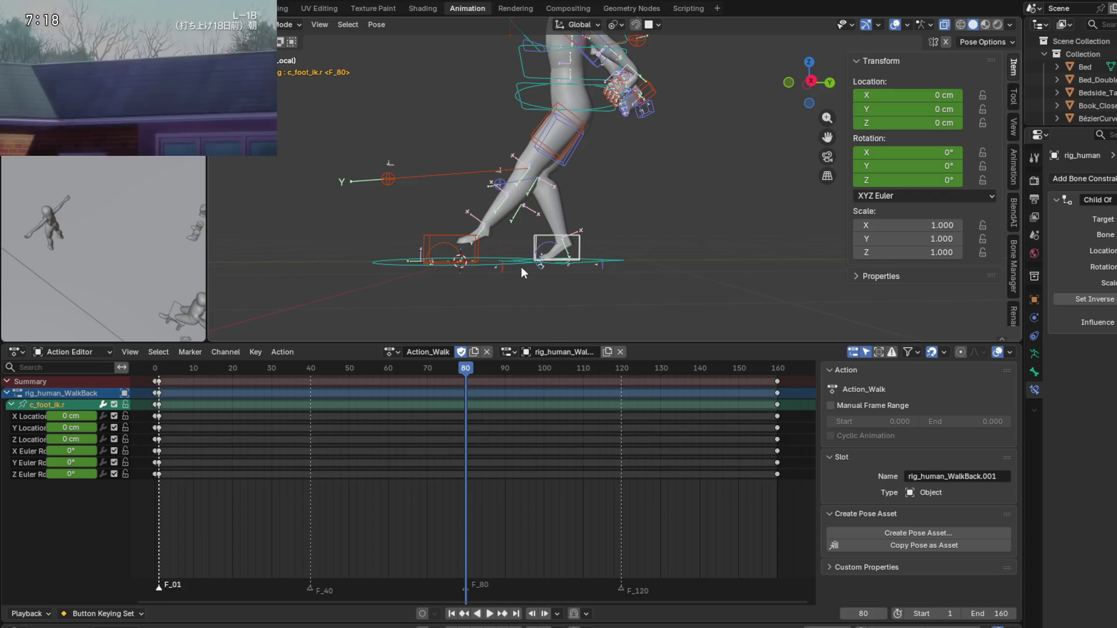
{"action": "key", "text": "k"}
{"action": "left_click", "coordinate": [516, 270]}
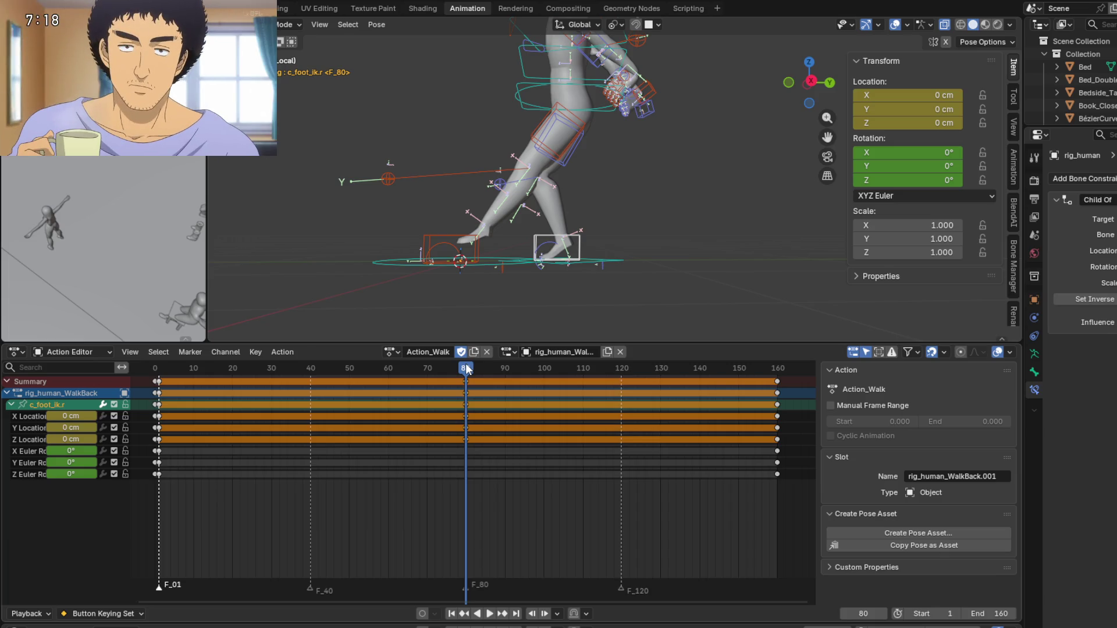
{"action": "mouse_move", "coordinate": [473, 264]}
{"action": "middle_mouse_down"}
{"action": "mouse_move", "coordinate": [469, 294]}
{"action": "mouse_move", "coordinate": [466, 284]}
{"action": "middle_mouse_up"}
{"action": "key", "text": "ctrl+z"}
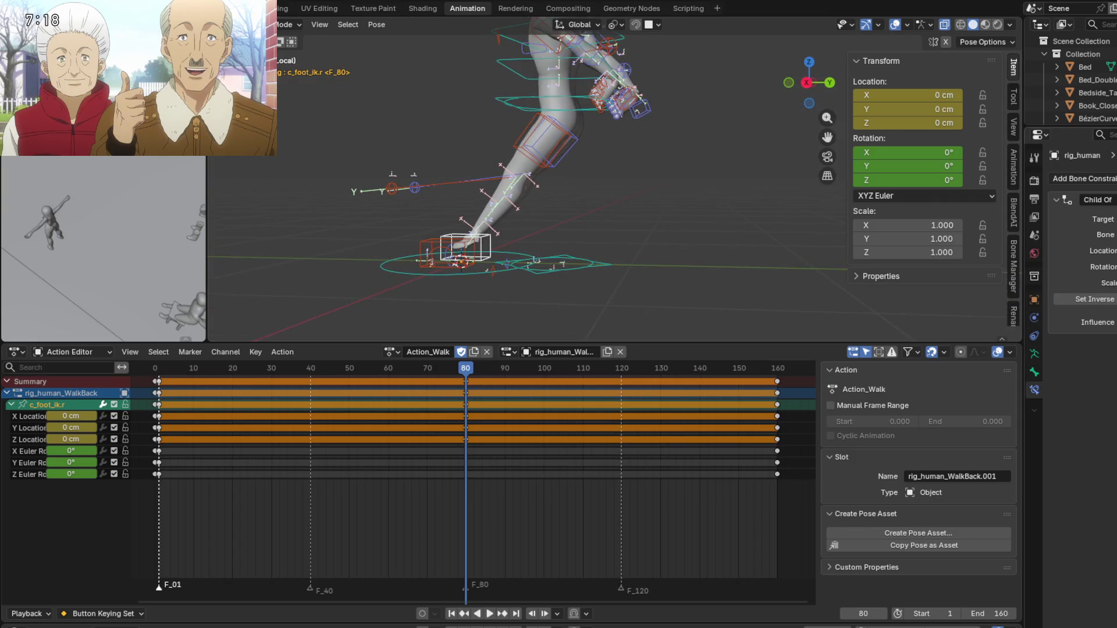
{"action": "middle_click_drag", "start_coordinate": [536, 263], "coordinate": [550, 272]}
{"action": "key", "text": "g"}
{"action": "key", "text": "Escape"}
{"action": "key", "text": "KP_1"}
{"action": "key", "text": "KP_3"}
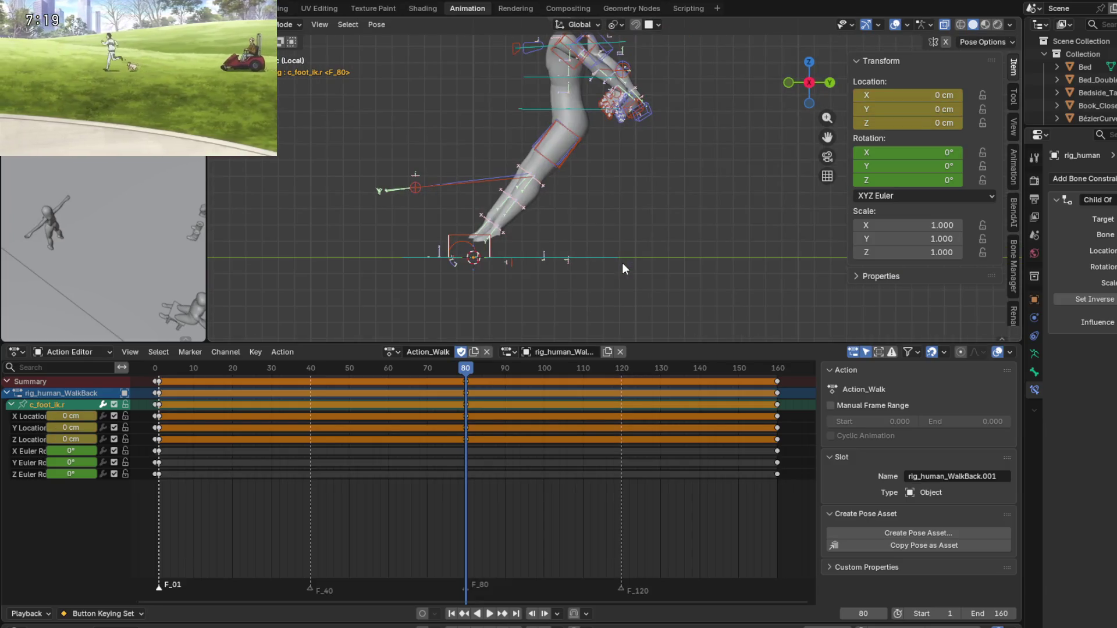
{"action": "scroll", "coordinate": [497, 225], "scroll_direction": "up", "scroll_amount": 3}
{"action": "middle_click_drag", "start_coordinate": [496, 225], "coordinate": [585, 213], "text": "shift"}
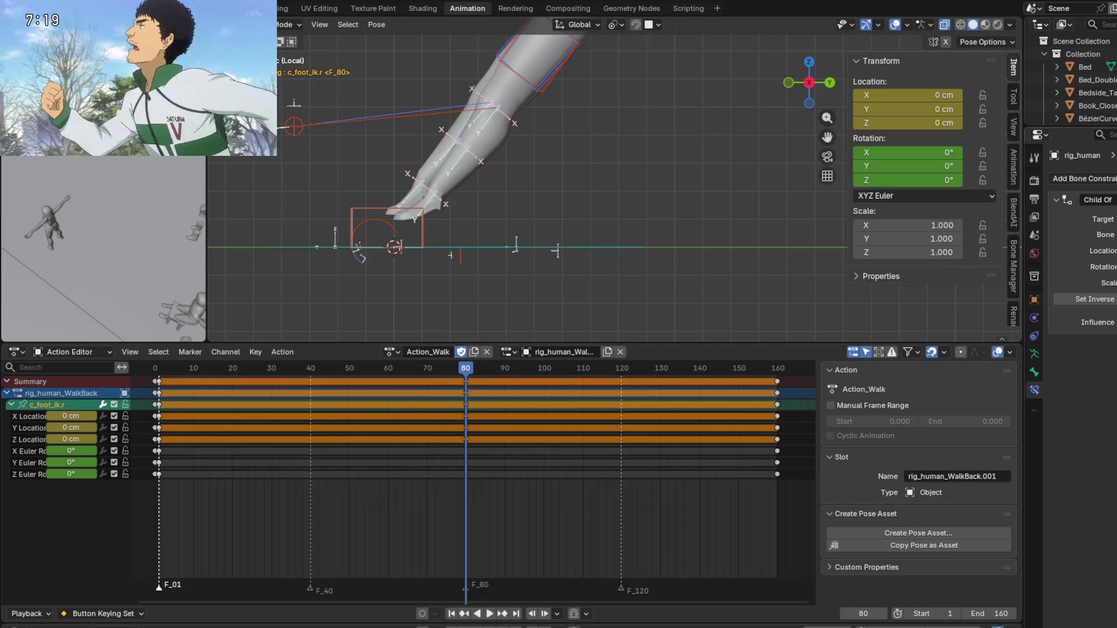
{"action": "key", "text": "ctrl+shift+z"}
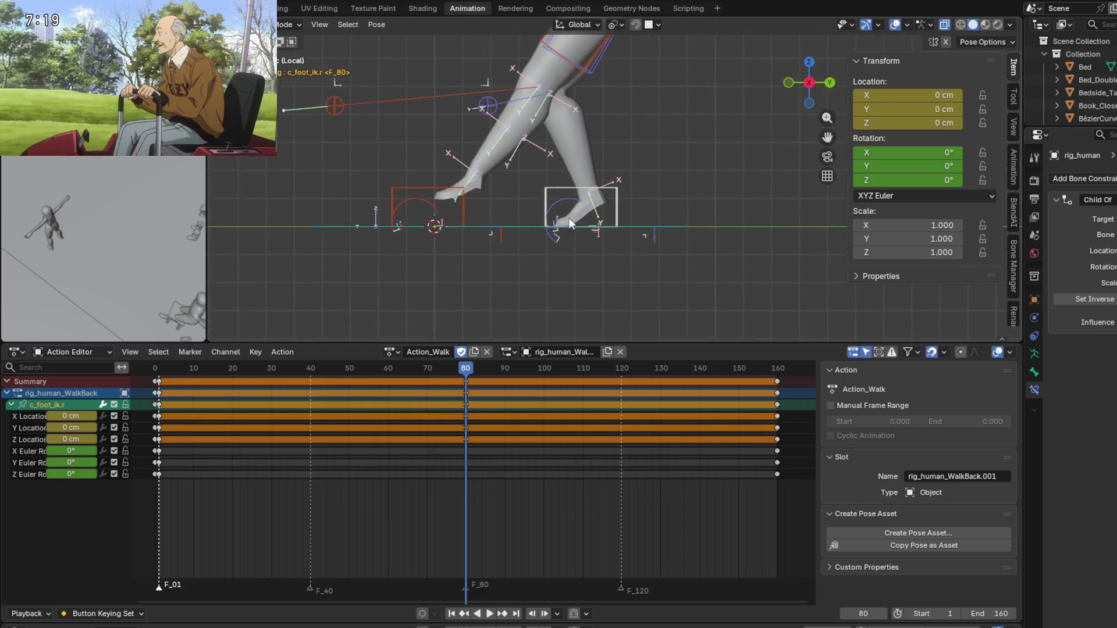
{"action": "scroll", "coordinate": [568, 218], "scroll_direction": "up", "scroll_amount": 2}
{"action": "scroll", "coordinate": [609, 242], "scroll_direction": "down", "scroll_amount": 2}
{"action": "middle_click_drag", "start_coordinate": [603, 257], "coordinate": [580, 247], "text": "shift"}
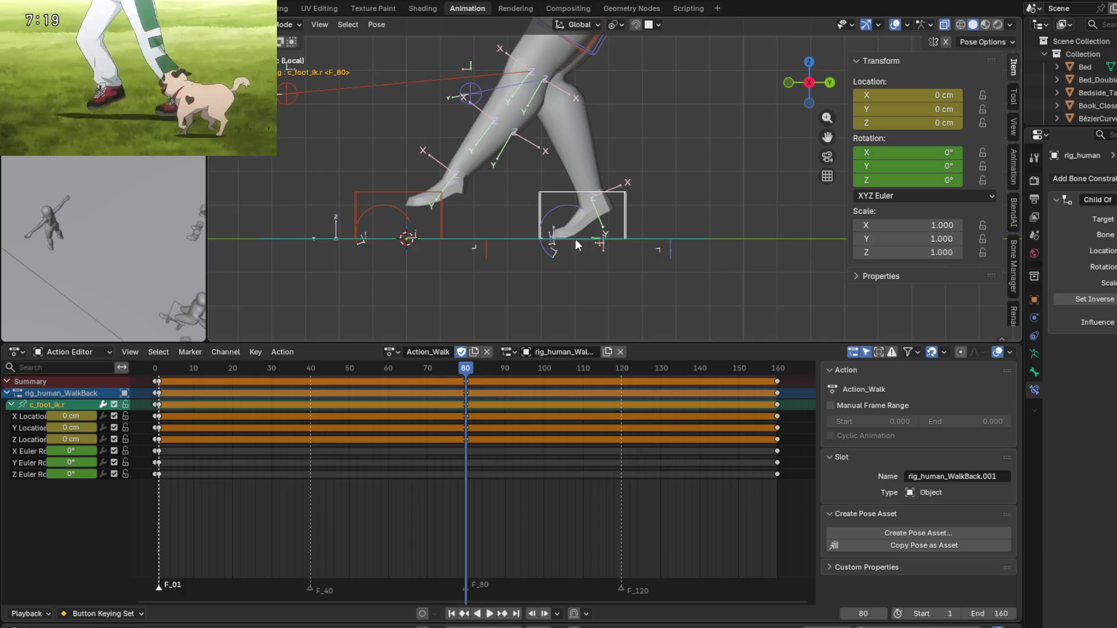
{"action": "scroll", "coordinate": [574, 240], "scroll_direction": "down", "scroll_amount": 3}
{"action": "scroll", "coordinate": [581, 191], "scroll_direction": "up", "scroll_amount": 2}
{"action": "scroll", "coordinate": [574, 245], "scroll_direction": "down", "scroll_amount": 1}
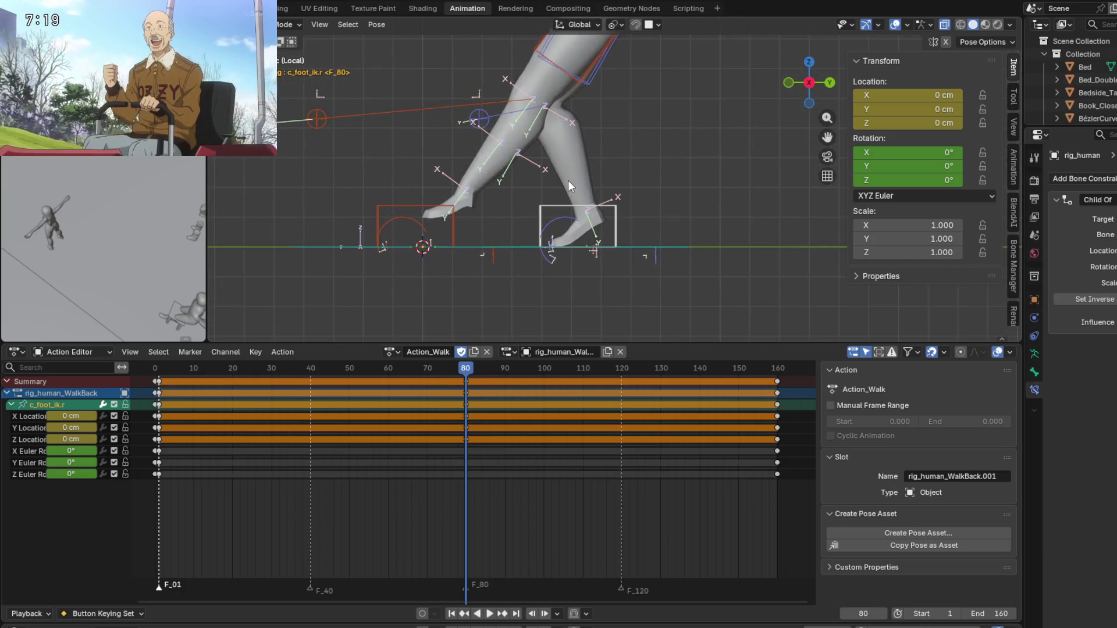
{"action": "scroll", "coordinate": [568, 177], "scroll_direction": "down", "scroll_amount": 2}
{"action": "scroll", "coordinate": [568, 176], "scroll_direction": "down", "scroll_amount": 1}
{"action": "middle_click_drag", "start_coordinate": [568, 177], "coordinate": [556, 218], "text": "shift"}
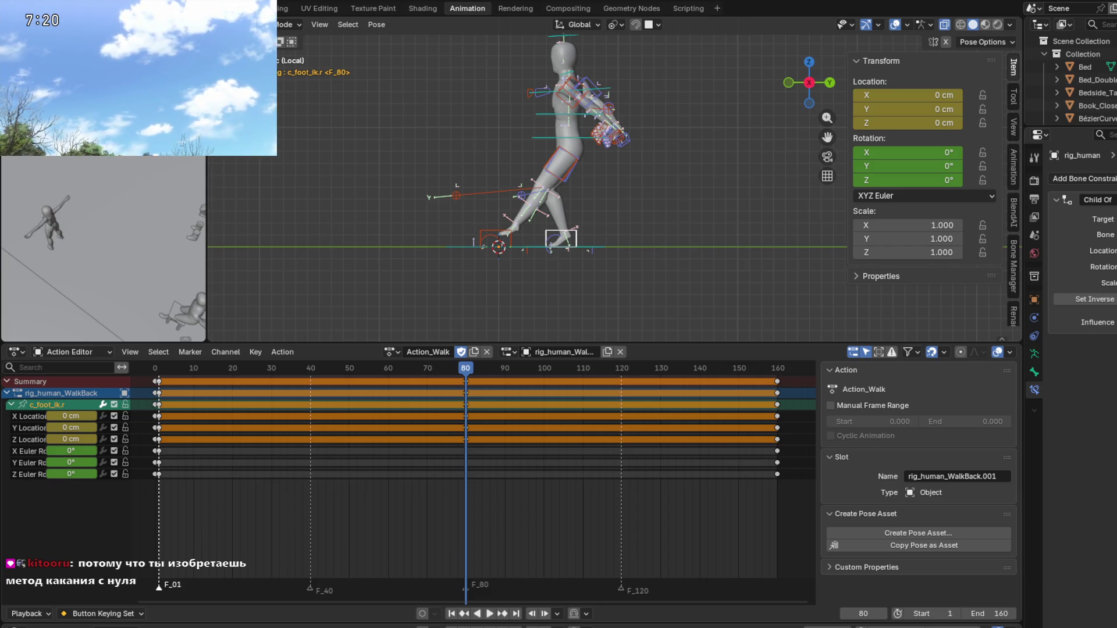
{"action": "scroll", "coordinate": [585, 252], "scroll_direction": "down", "scroll_amount": 3}
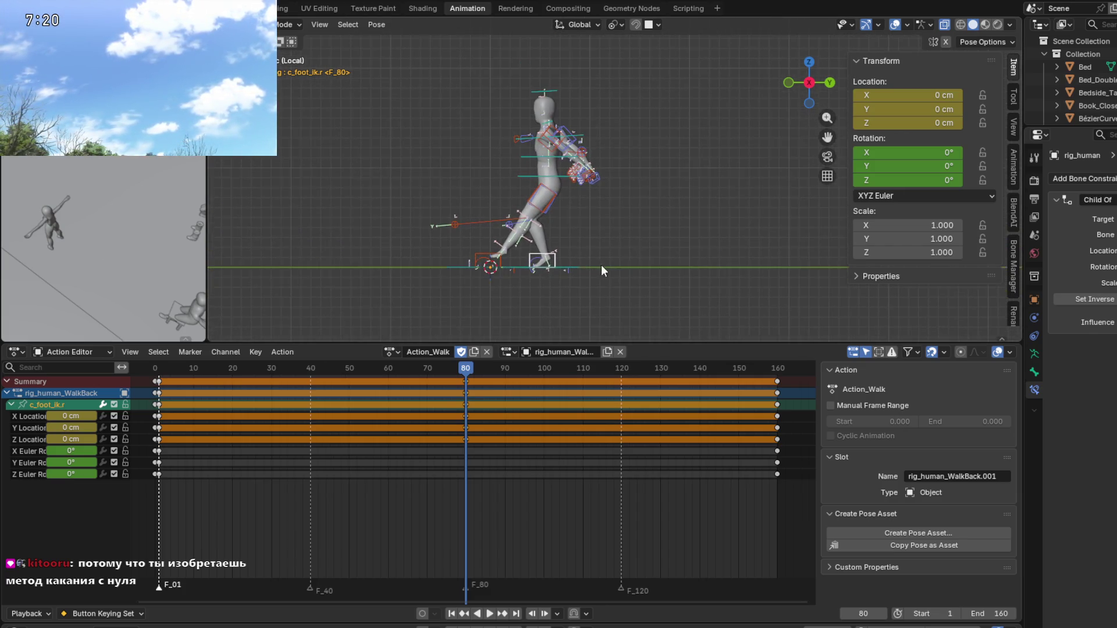
{"action": "mouse_move", "coordinate": [466, 369]}
{"action": "left_mouse_down"}
{"action": "mouse_move", "coordinate": [158, 366]}
{"action": "mouse_move", "coordinate": [471, 363]}
{"action": "left_mouse_up"}
Play the walk, then scrub to frame 80 and back to frame 1.
{"action": "key", "text": "space"}
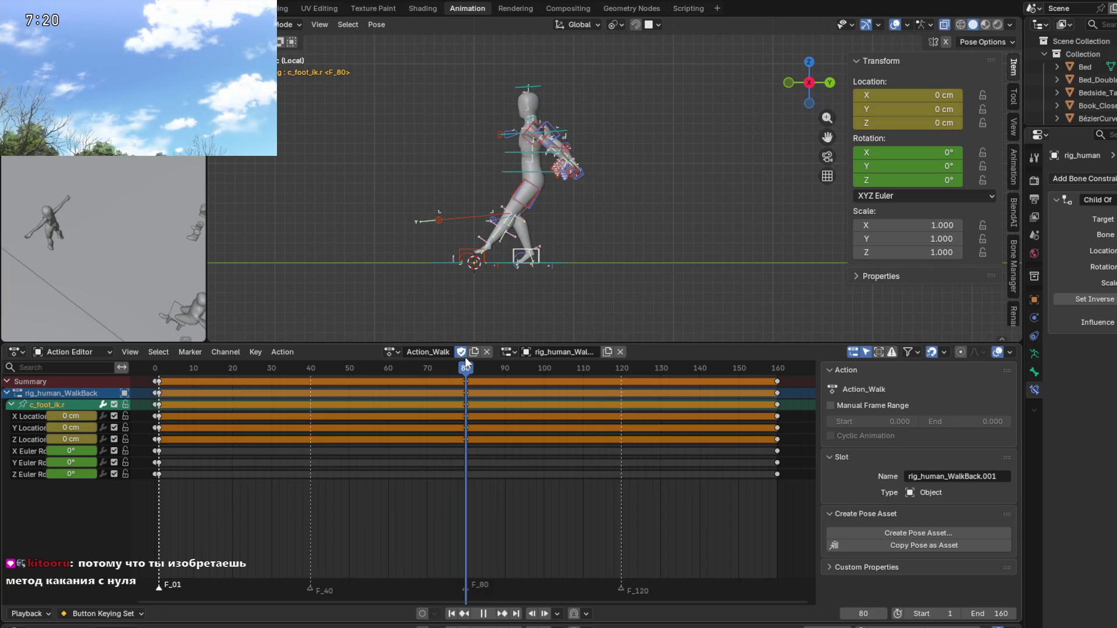
{"action": "left_click_drag", "start_coordinate": [470, 362], "coordinate": [466, 369]}
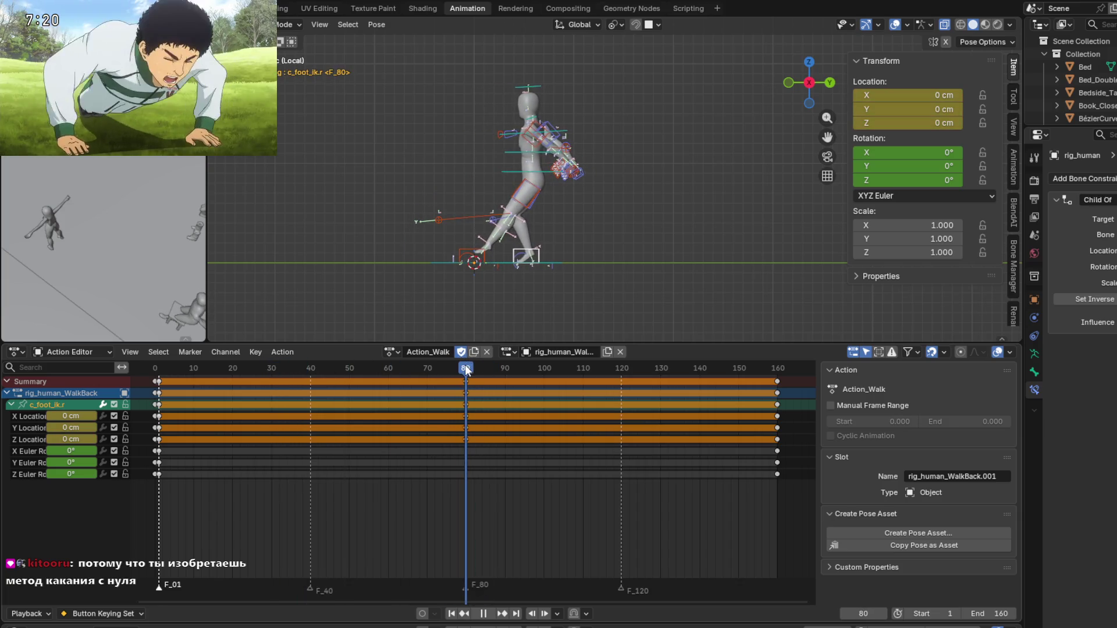
{"action": "left_click_drag", "start_coordinate": [467, 370], "coordinate": [161, 372]}
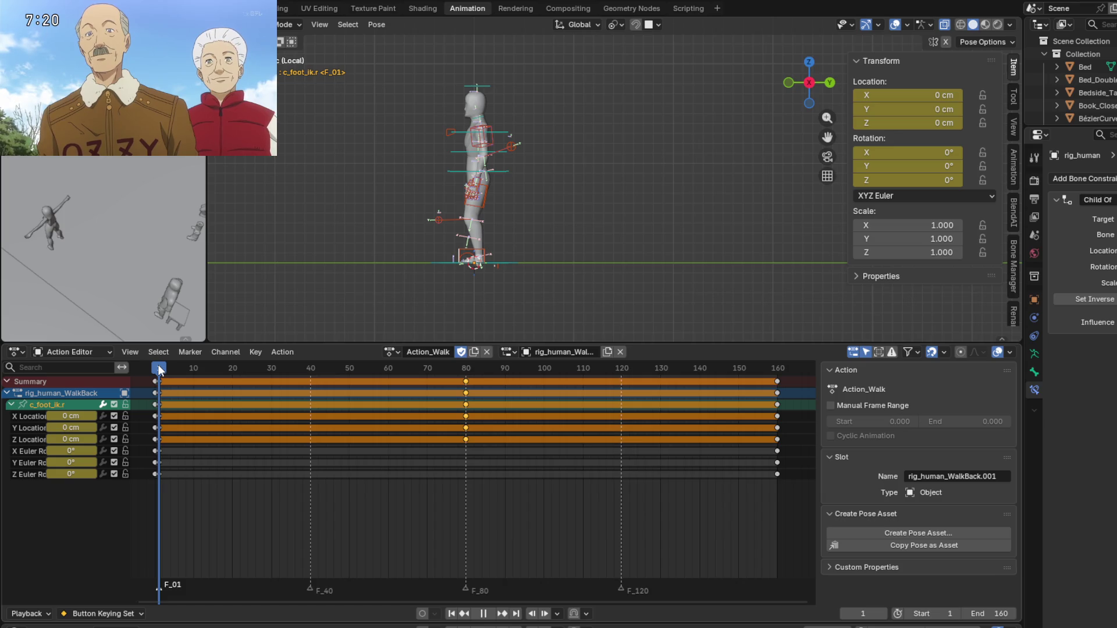
Stop playback back at frame 1 and orbit to an angled, closer view.
{"action": "left_click_drag", "start_coordinate": [158, 365], "coordinate": [423, 373]}
{"action": "left_click", "coordinate": [159, 368]}
{"action": "key", "text": "space"}
{"action": "mouse_move", "coordinate": [281, 297]}
{"action": "middle_mouse_down"}
{"action": "mouse_move", "coordinate": [541, 276]}
{"action": "mouse_move", "coordinate": [479, 279]}
{"action": "middle_mouse_up"}
{"action": "scroll", "coordinate": [479, 278], "scroll_direction": "up", "scroll_amount": 3}
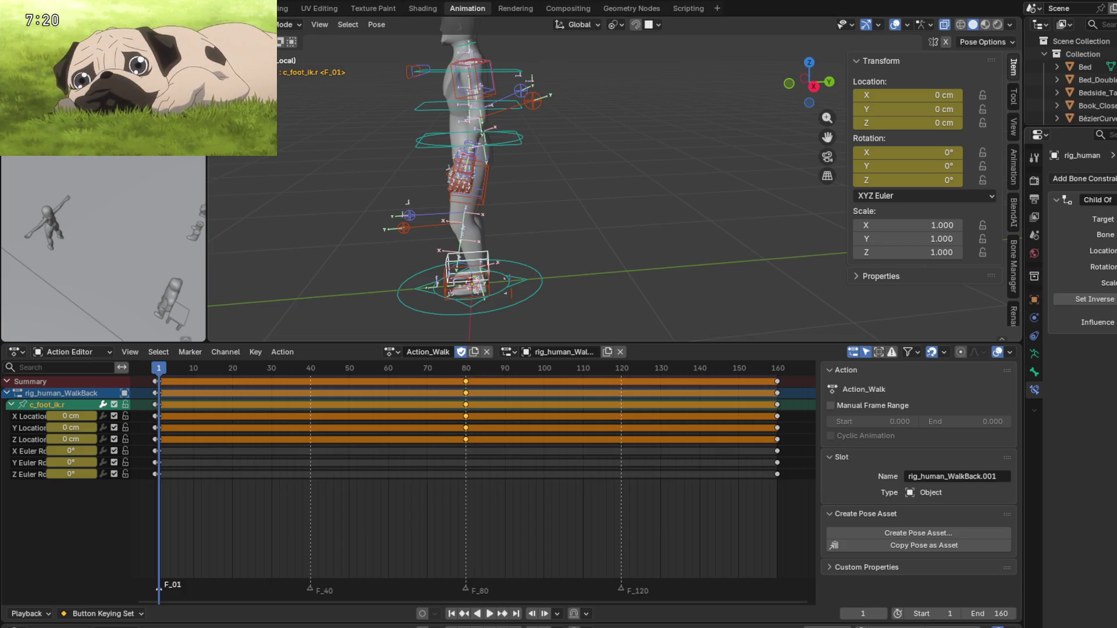
Select c_foot_ik.l to view its keys, scrub to frame 40, then select c_foot_ik.r.
{"action": "left_click", "coordinate": [446, 277]}
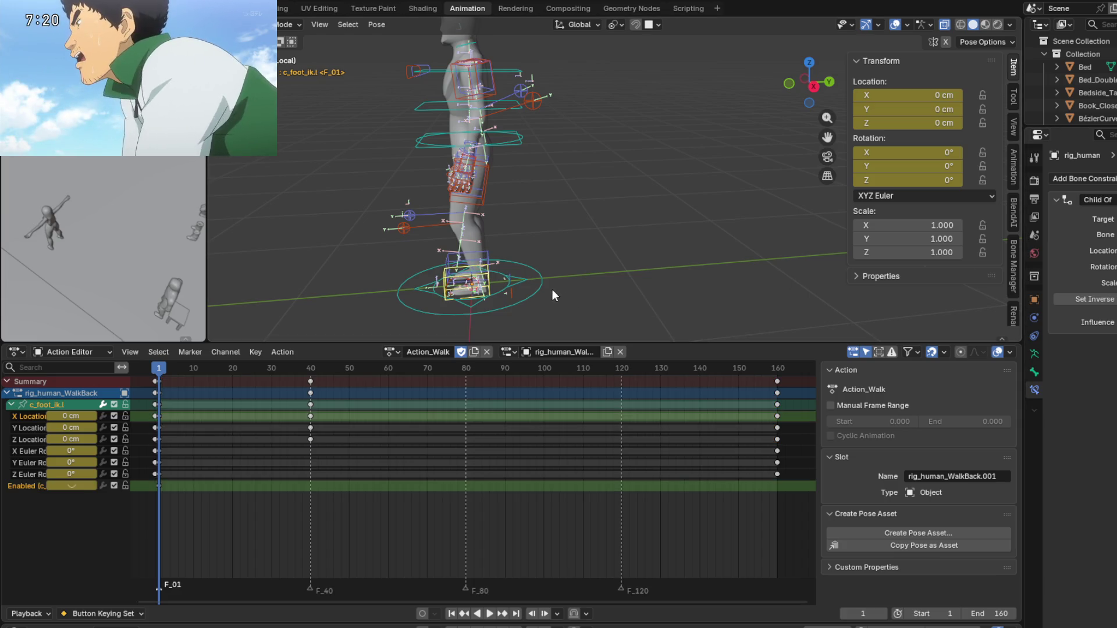
{"action": "key", "text": "KP_1"}
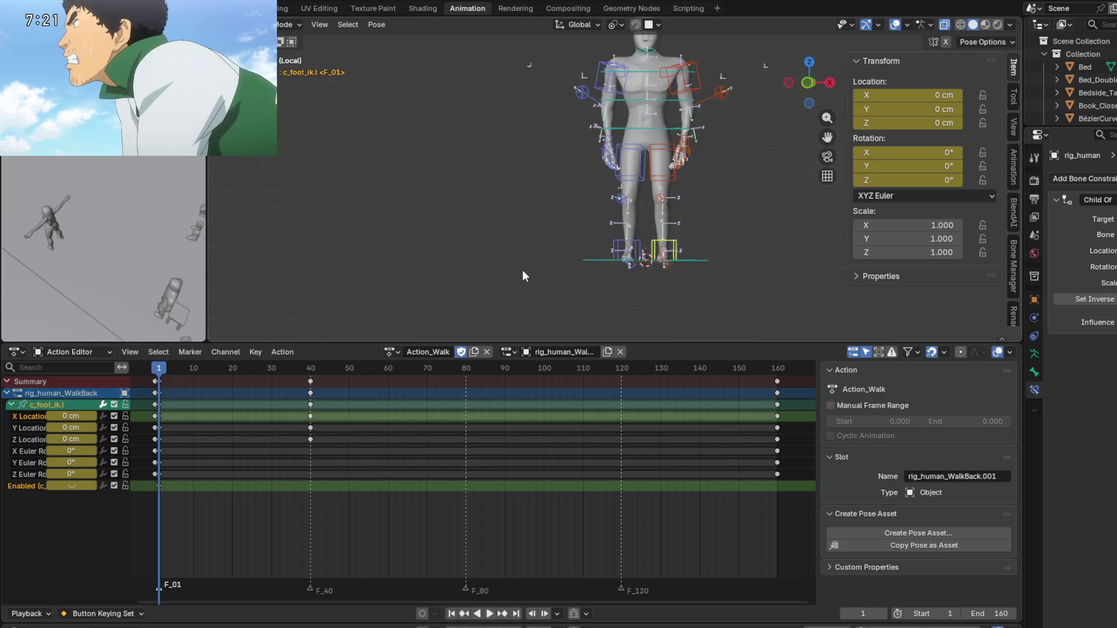
{"action": "key", "text": "KP_3"}
{"action": "scroll", "coordinate": [522, 270], "scroll_direction": "up", "scroll_amount": 2}
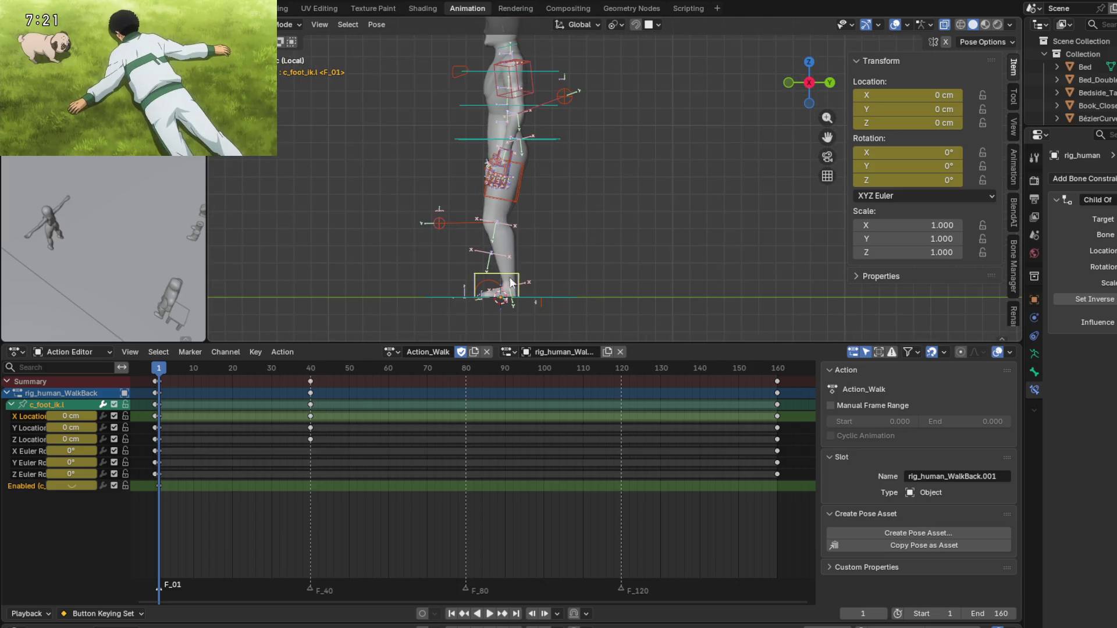
{"action": "mouse_move", "coordinate": [161, 368]}
{"action": "left_mouse_down"}
{"action": "mouse_move", "coordinate": [401, 379]}
{"action": "mouse_move", "coordinate": [266, 370]}
{"action": "mouse_move", "coordinate": [309, 375]}
{"action": "left_mouse_up"}
{"action": "mouse_move", "coordinate": [478, 274]}
{"action": "middle_mouse_down"}
{"action": "mouse_move", "coordinate": [519, 298]}
{"action": "mouse_move", "coordinate": [465, 253]}
{"action": "middle_mouse_up"}
{"action": "left_click", "coordinate": [519, 298]}
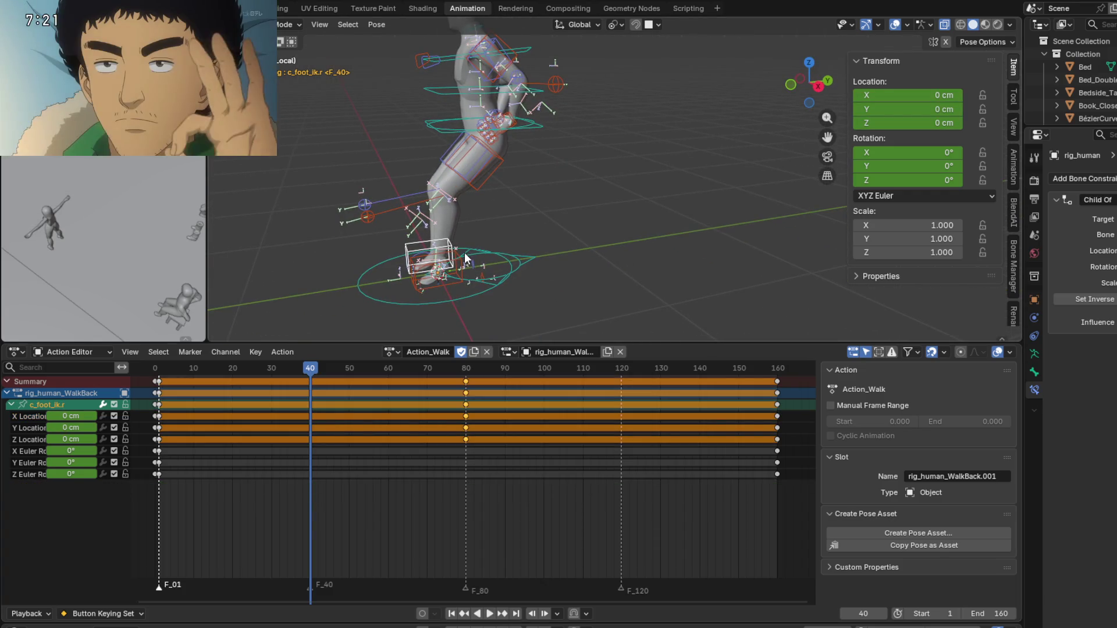
Switch to the right side view, zoom in, and stop playback at frame 39.
{"action": "key", "text": "KP_1"}
{"action": "key", "text": "KP_3"}
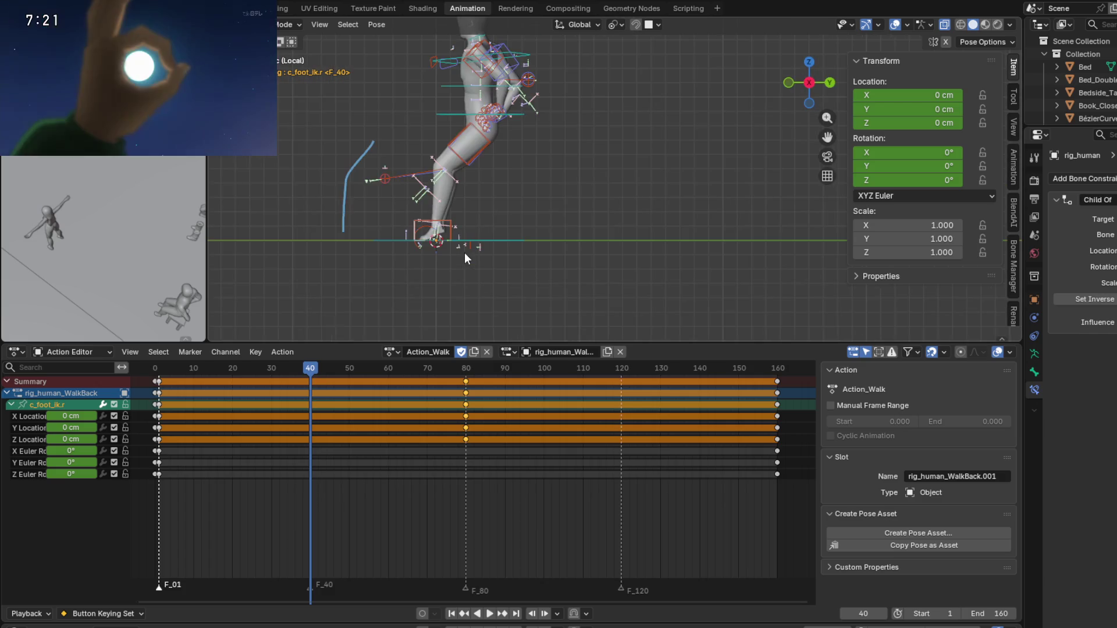
{"action": "scroll", "coordinate": [469, 242], "scroll_direction": "up", "scroll_amount": 2}
{"action": "scroll", "coordinate": [501, 236], "scroll_direction": "up", "scroll_amount": 2}
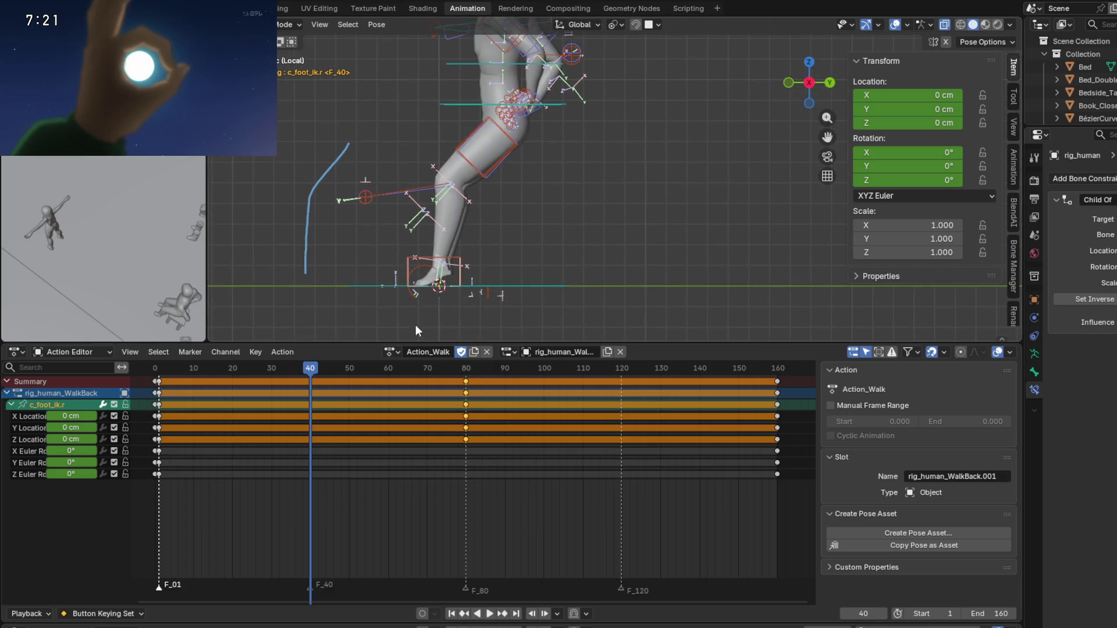
{"action": "key", "text": "shift+Left"}
{"action": "key", "text": "space"}
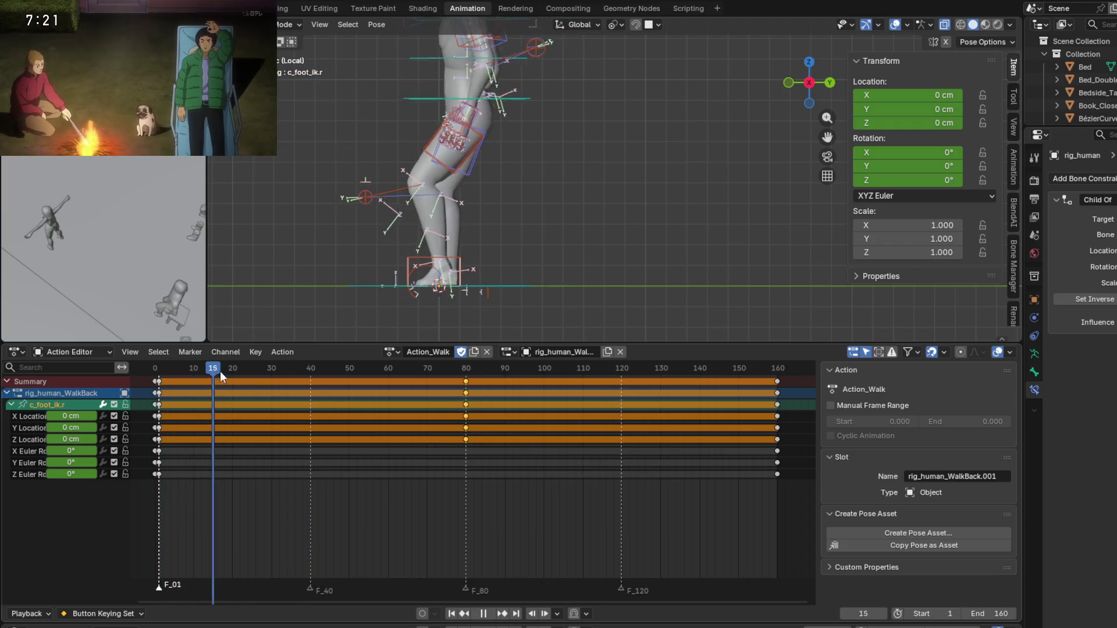
{"action": "key", "text": "space"}
{"action": "left_click", "coordinate": [308, 368]}
Move the right foot along global Y to -55 cm at frame 39.
{"action": "key", "text": "g"}
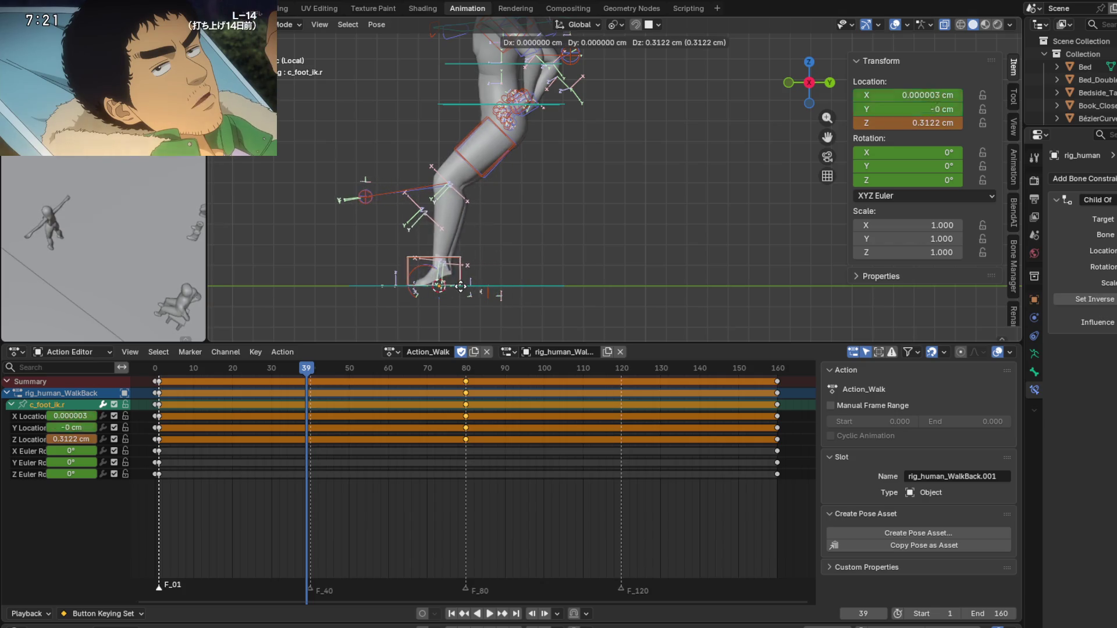
{"action": "key", "text": "y"}
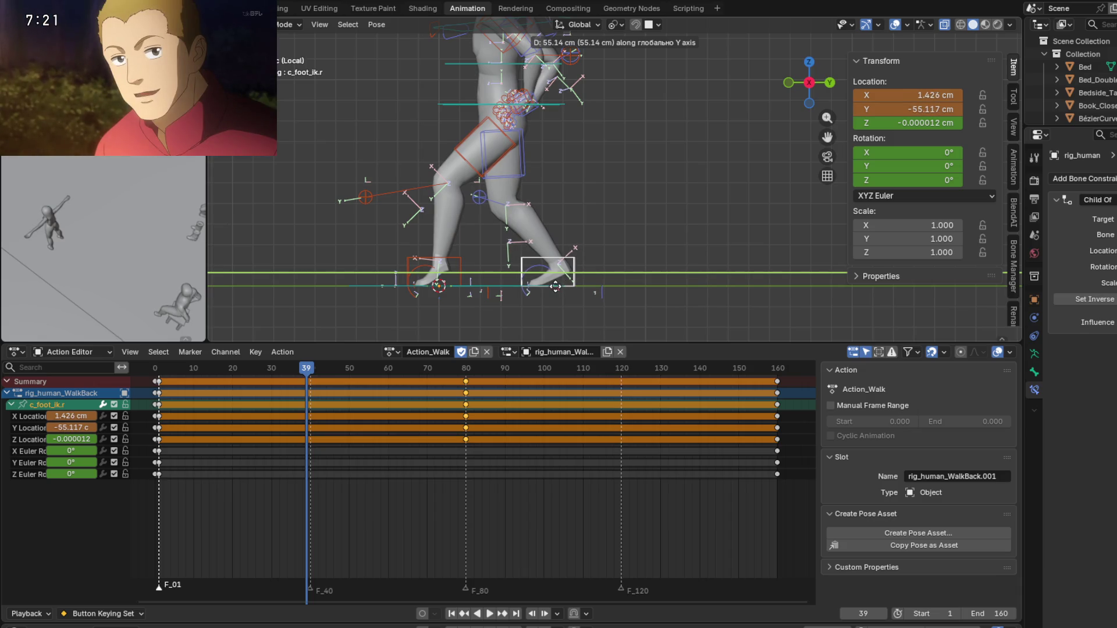
{"action": "left_click", "coordinate": [552, 287]}
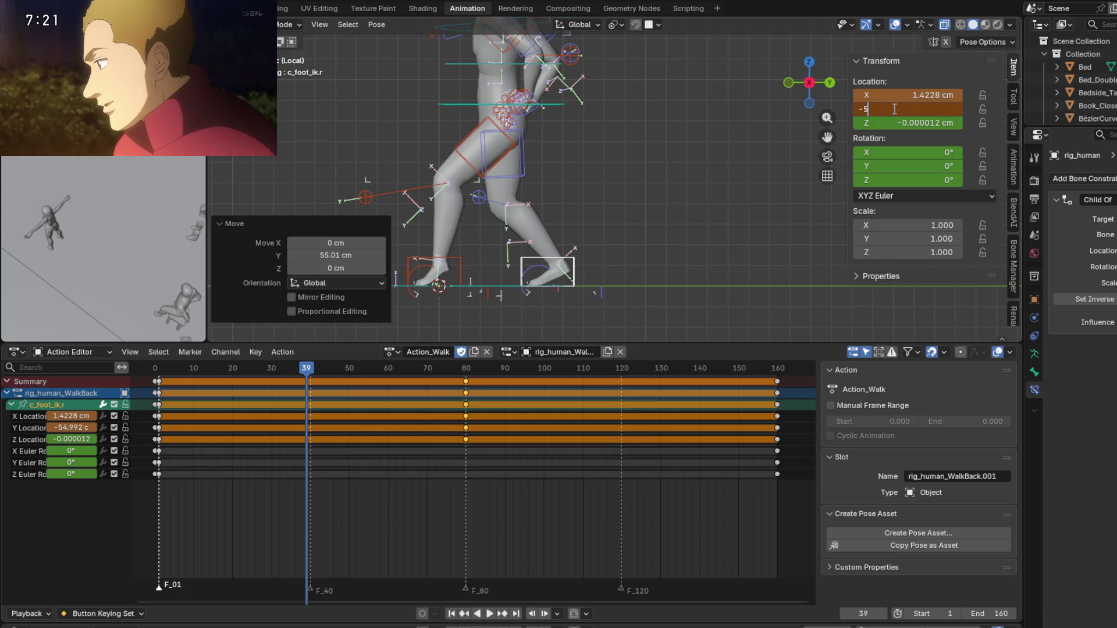
{"action": "type", "text": "5"}
{"action": "key", "text": "Return"}
{"action": "scroll", "coordinate": [603, 186], "scroll_direction": "down", "scroll_amount": 2}
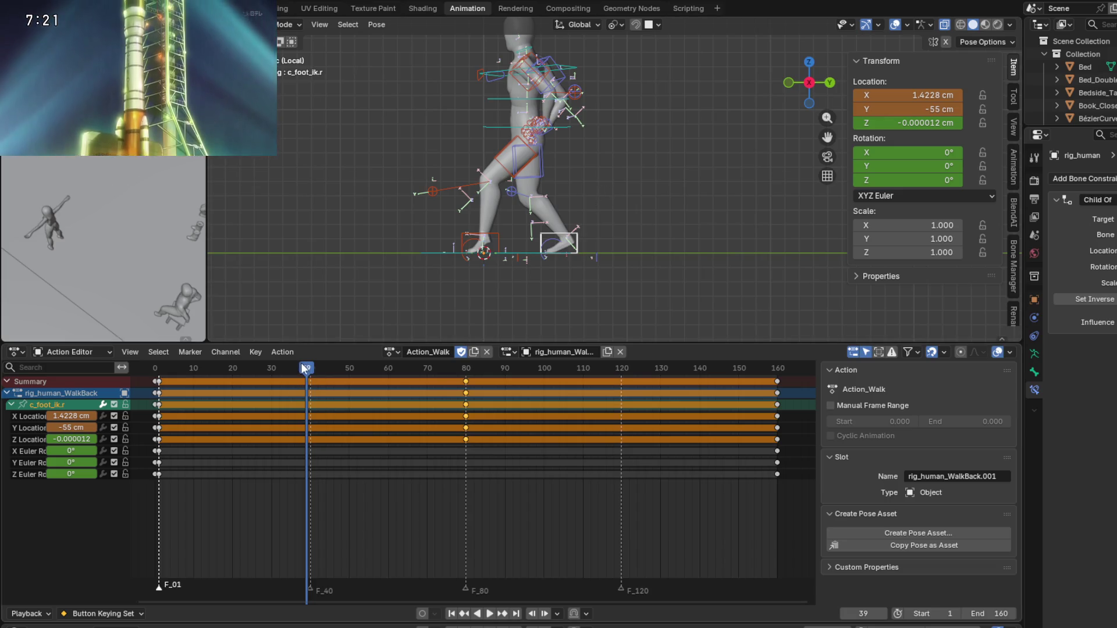
At frame 40, set Y Location to -55 cm, key it, and replay the step.
{"action": "left_click_drag", "start_coordinate": [302, 362], "coordinate": [311, 369]}
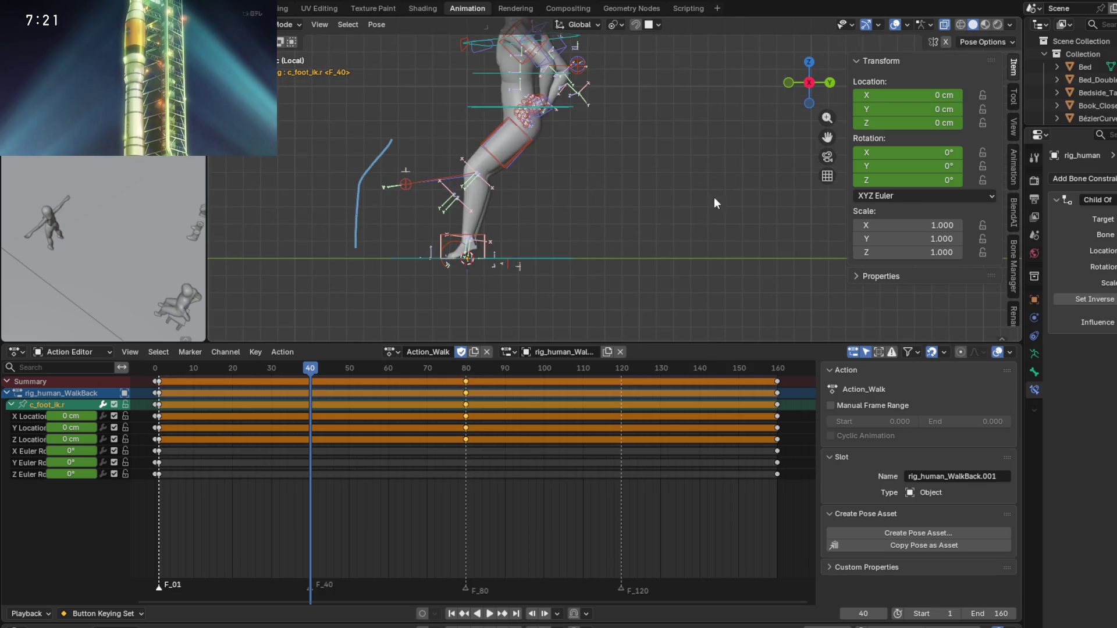
{"action": "left_click_drag", "start_coordinate": [893, 109], "coordinate": [893, 108]}
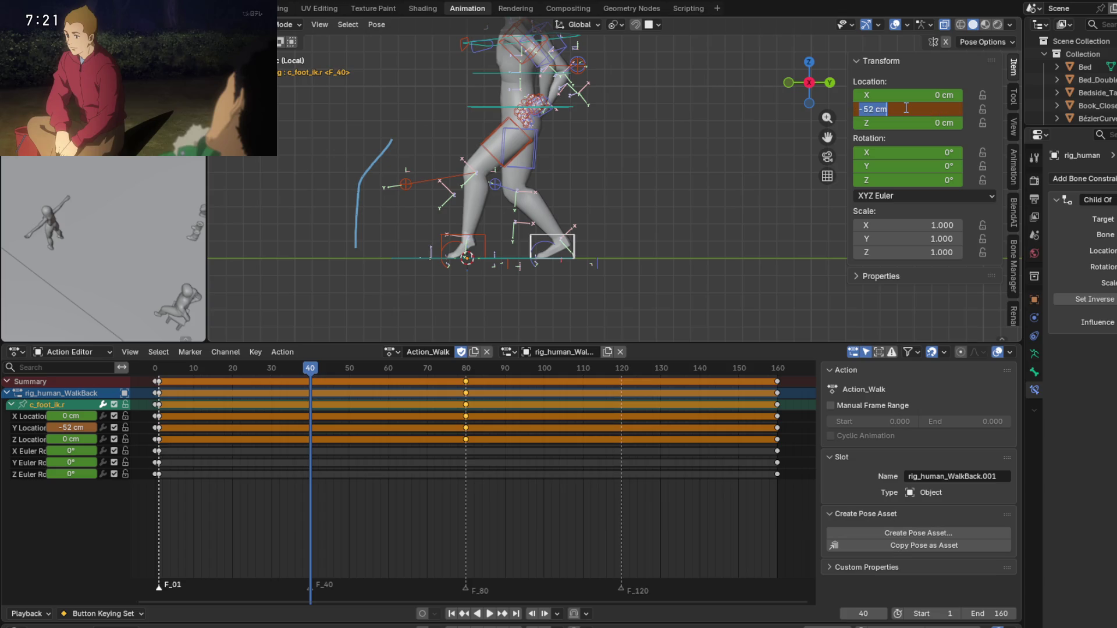
{"action": "type", "text": "-55"}
{"action": "key", "text": "Return"}
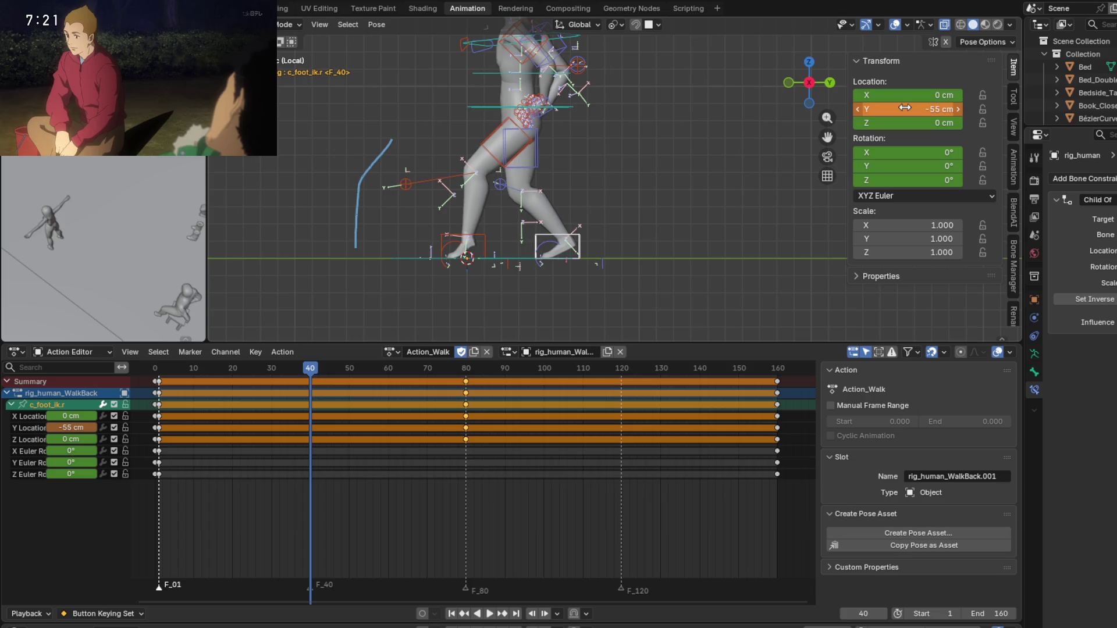
{"action": "key", "text": "Return"}
{"action": "middle_click_drag", "start_coordinate": [362, 296], "coordinate": [543, 262]}
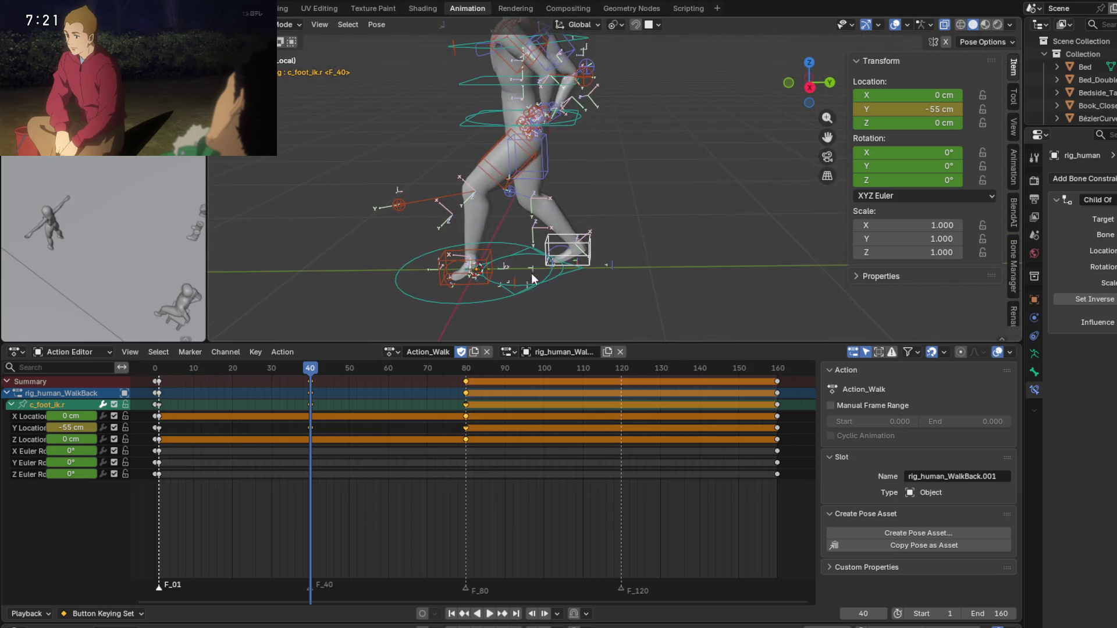
{"action": "left_click", "coordinate": [278, 372]}
{"action": "key", "text": "space"}
{"action": "mouse_move", "coordinate": [278, 373]}
{"action": "left_mouse_down"}
{"action": "mouse_move", "coordinate": [391, 368]}
{"action": "mouse_move", "coordinate": [313, 365]}
{"action": "left_mouse_up"}
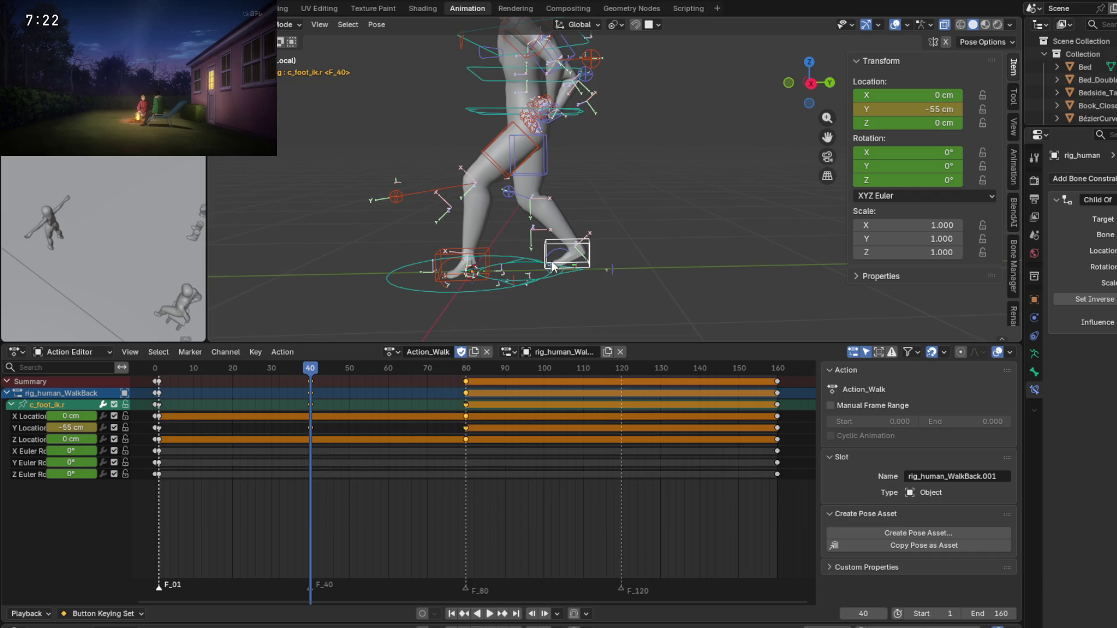
Recentre the view, rewind to frame 1, and replay to check the planted right foot.
{"action": "scroll", "coordinate": [551, 263], "scroll_direction": "down", "scroll_amount": 3}
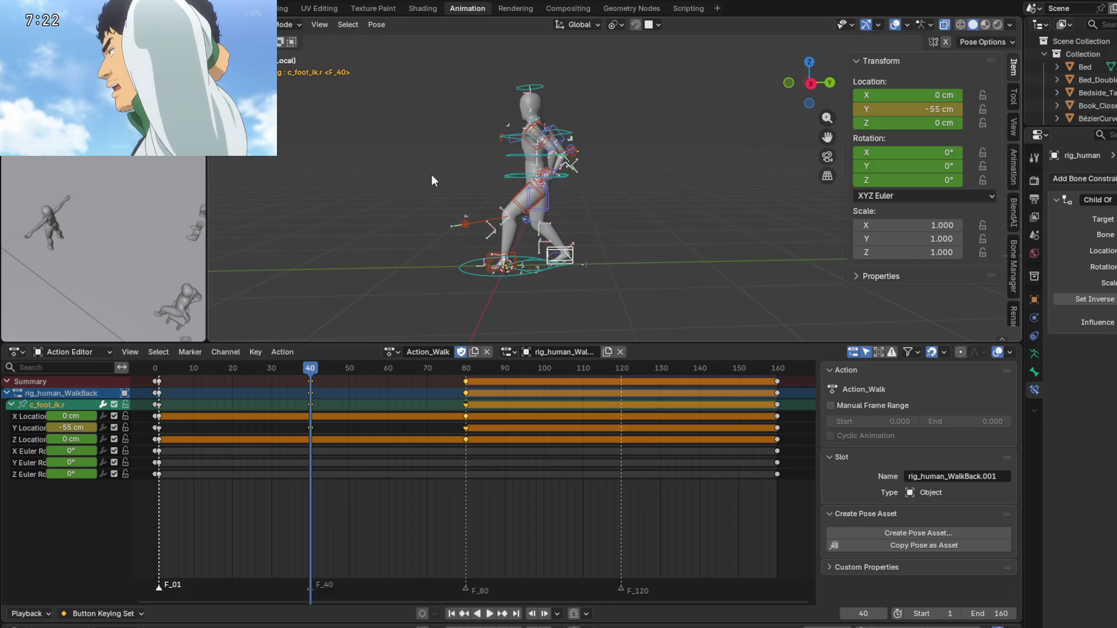
{"action": "middle_click_drag", "start_coordinate": [528, 260], "coordinate": [582, 258], "text": "shift"}
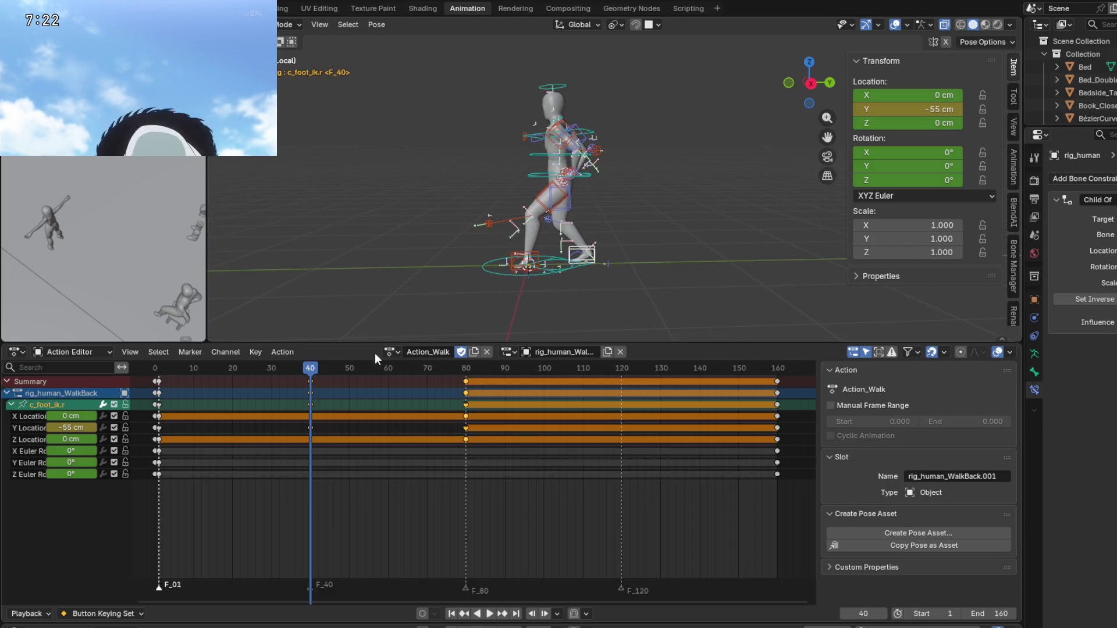
{"action": "mouse_move", "coordinate": [309, 370]}
{"action": "left_mouse_down"}
{"action": "mouse_move", "coordinate": [161, 373]}
{"action": "mouse_move", "coordinate": [466, 369]}
{"action": "mouse_move", "coordinate": [311, 375]}
{"action": "left_mouse_up"}
{"action": "key", "text": "space"}
{"action": "key", "text": "i"}
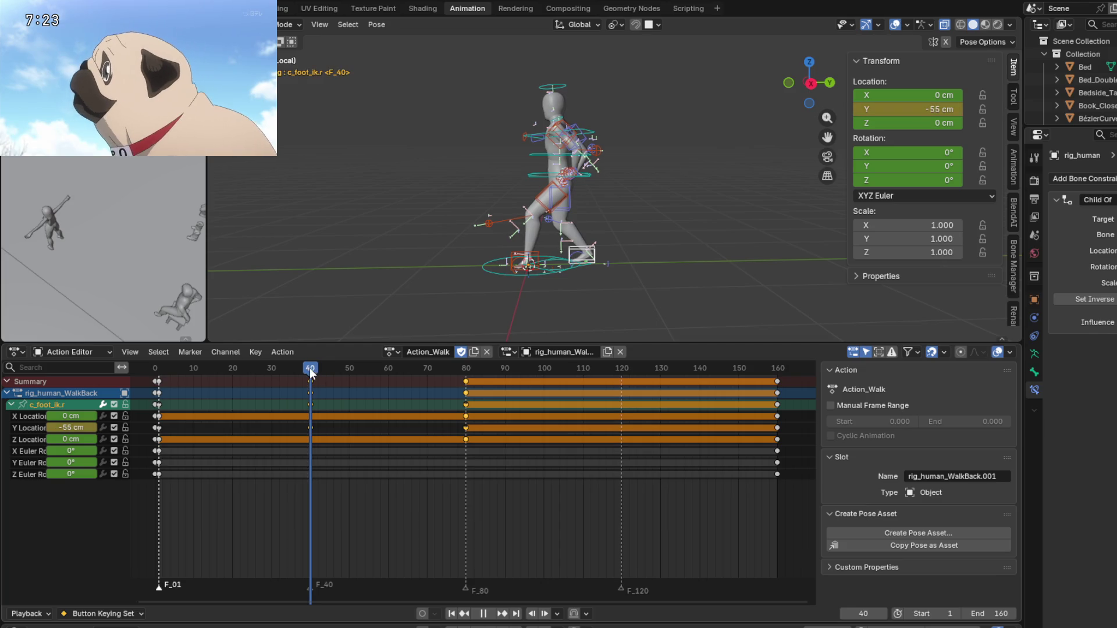
{"action": "middle_click_drag", "start_coordinate": [462, 266], "coordinate": [460, 283], "text": "shift"}
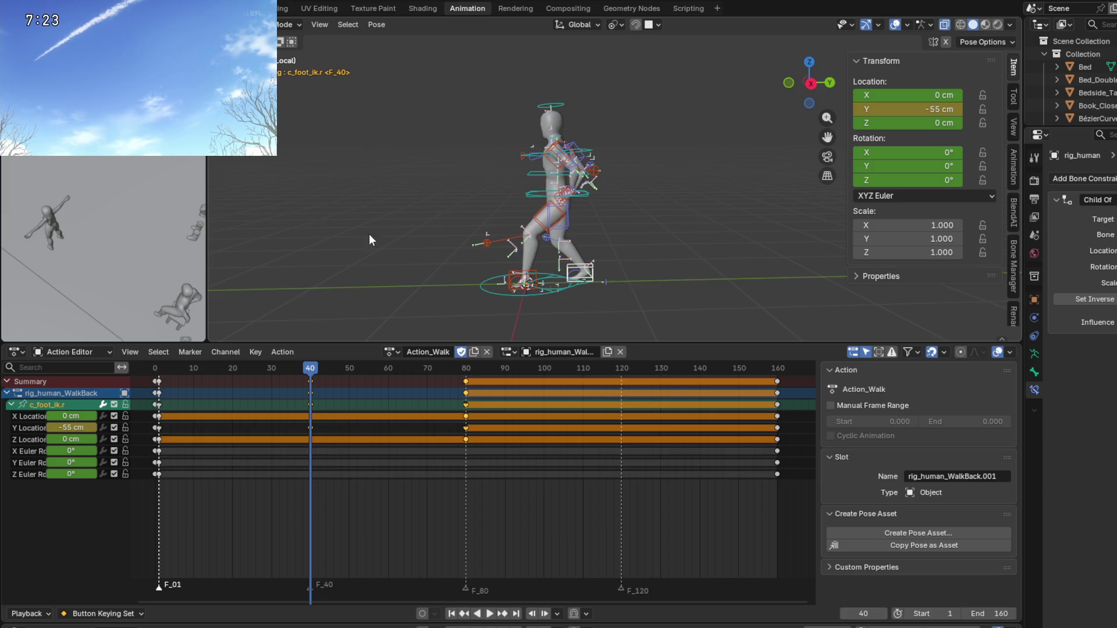
{"action": "middle_click_drag", "start_coordinate": [643, 267], "coordinate": [651, 253], "text": "shift"}
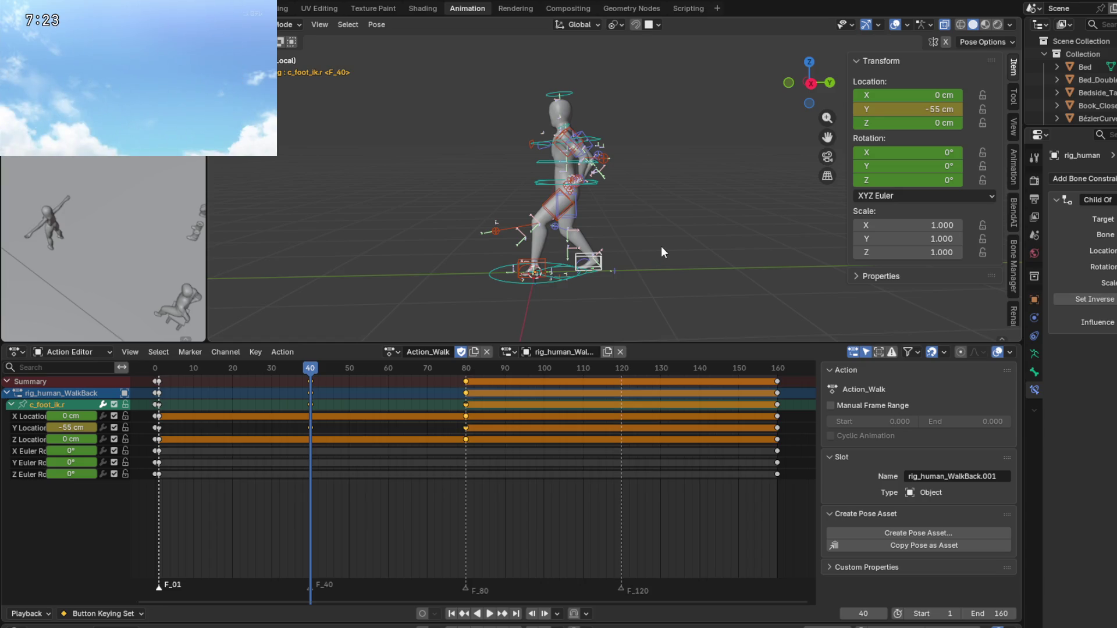
{"action": "mouse_move", "coordinate": [616, 253]}
{"action": "middle_mouse_down"}
{"action": "mouse_move", "coordinate": [640, 246]}
{"action": "mouse_move", "coordinate": [633, 225]}
{"action": "middle_mouse_up"}
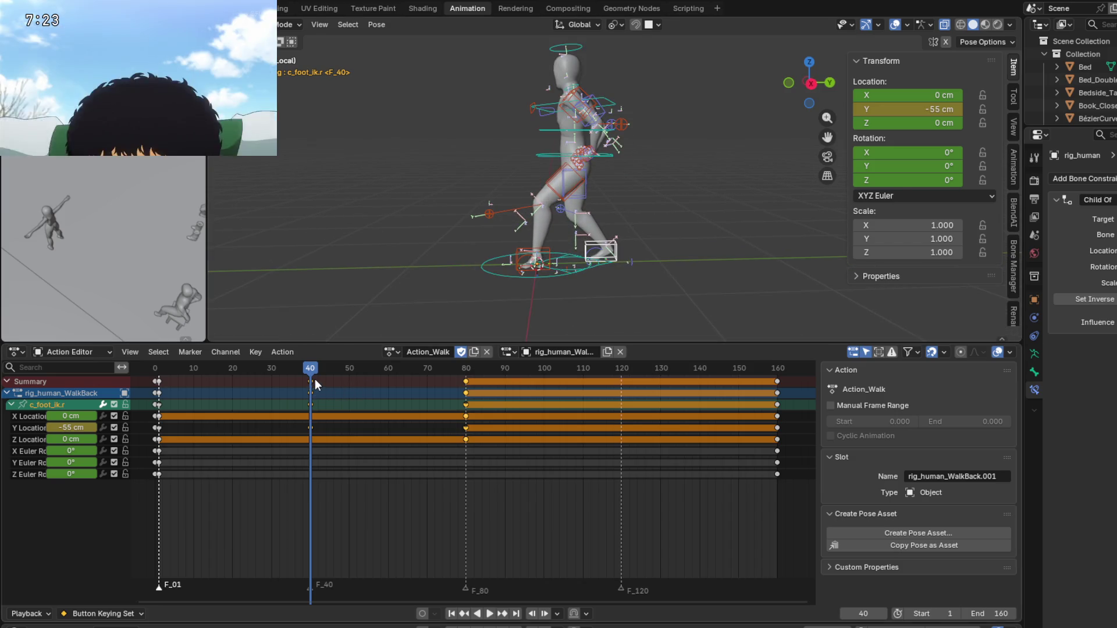
{"action": "key", "text": "ctrl+z"}
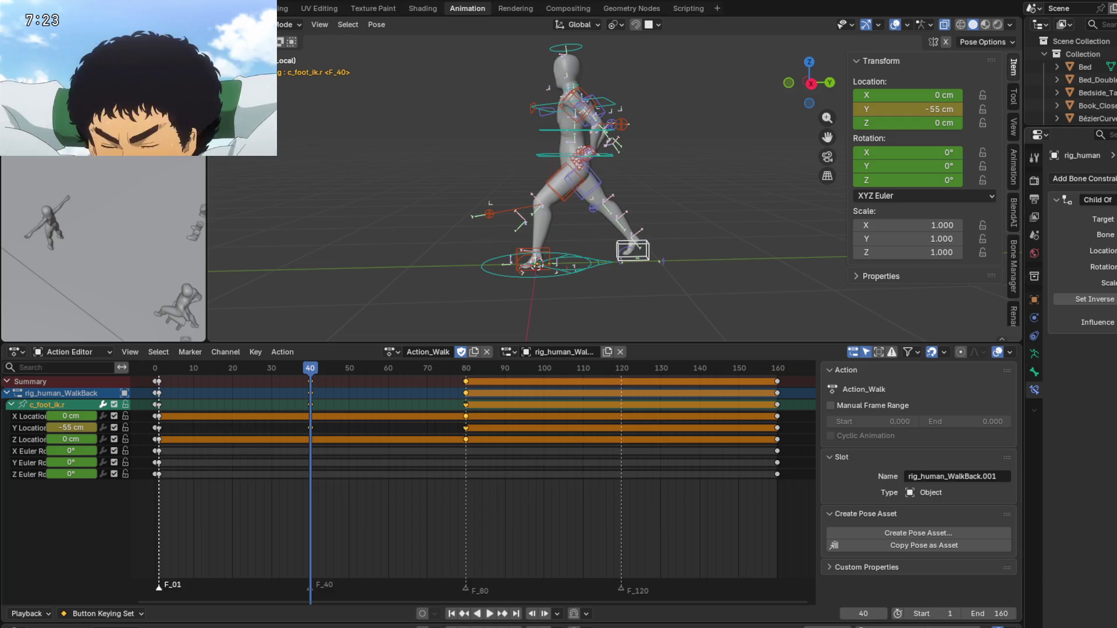
{"action": "key", "text": "space"}
{"action": "mouse_move", "coordinate": [376, 362]}
{"action": "left_mouse_down"}
{"action": "mouse_move", "coordinate": [213, 367]}
{"action": "mouse_move", "coordinate": [258, 370]}
{"action": "left_mouse_up"}
{"action": "mouse_move", "coordinate": [304, 370]}
{"action": "left_mouse_down"}
{"action": "mouse_move", "coordinate": [325, 371]}
{"action": "mouse_move", "coordinate": [312, 372]}
{"action": "left_mouse_up"}
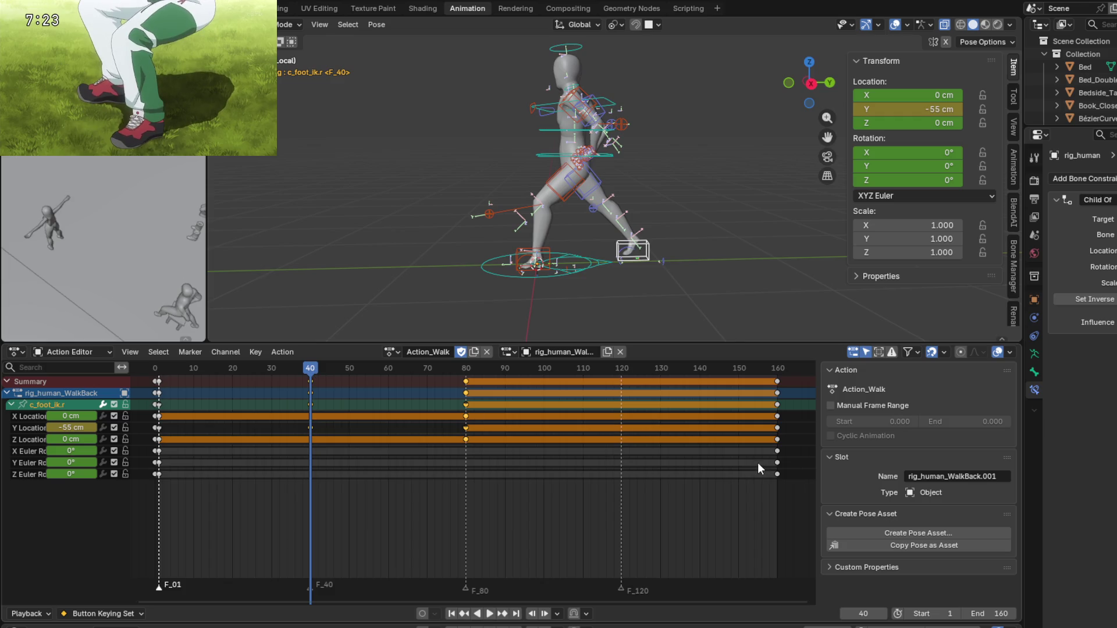
Box-select and delete the right foot's frame-160 keys, then scrub from frame 80 to 42.
{"action": "left_click_drag", "start_coordinate": [760, 491], "coordinate": [789, 375]}
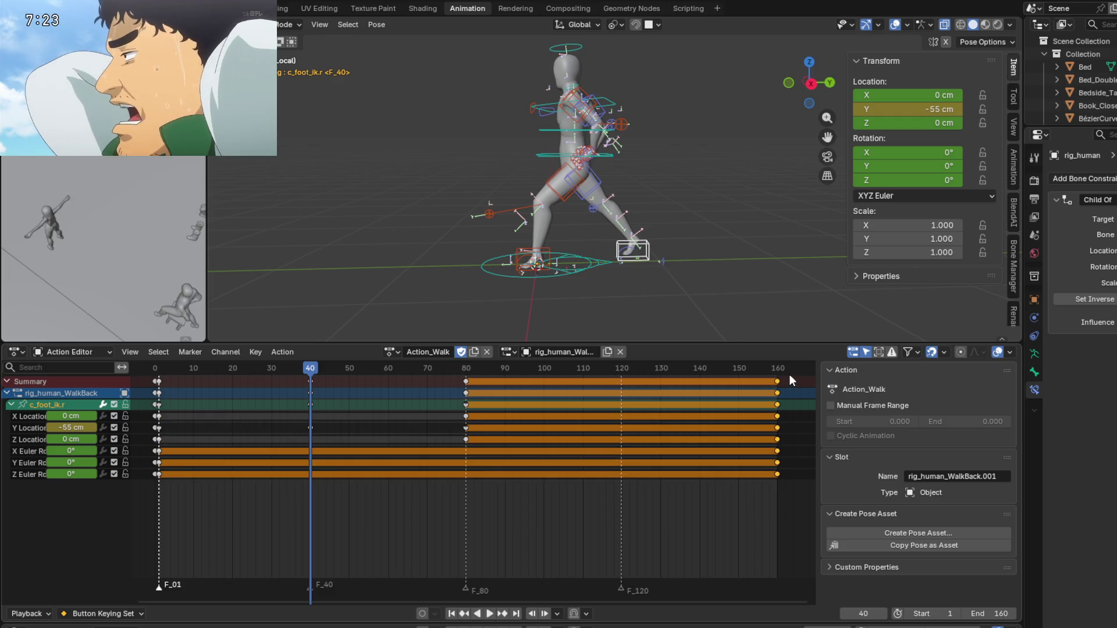
{"action": "key", "text": "Delete"}
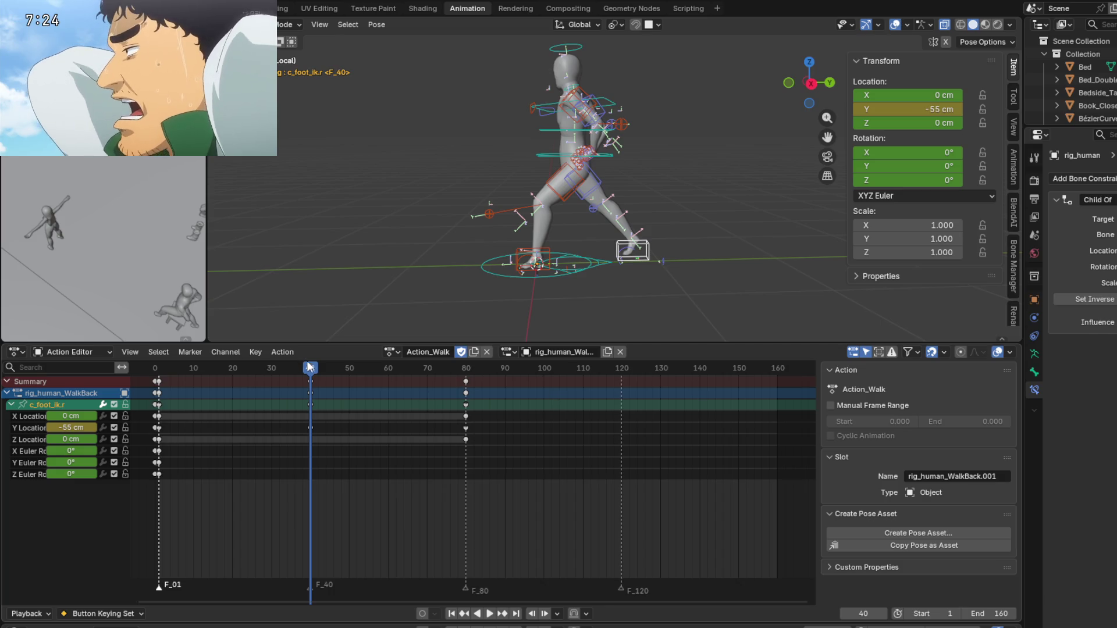
{"action": "key", "text": "space"}
{"action": "left_click_drag", "start_coordinate": [481, 380], "coordinate": [466, 379]}
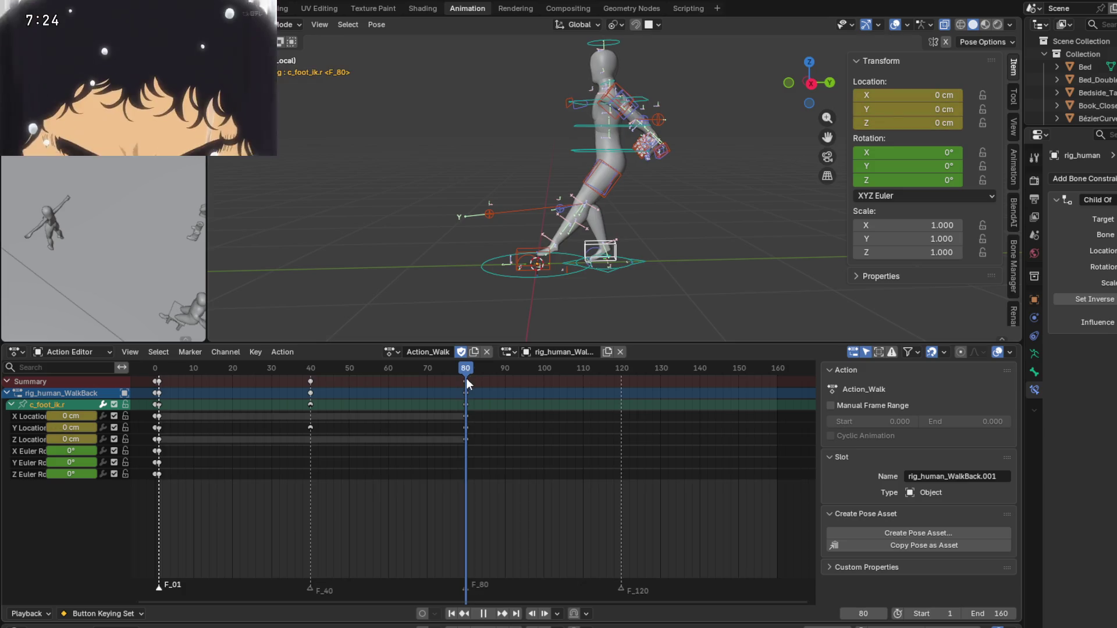
{"action": "mouse_move", "coordinate": [466, 379]}
{"action": "left_mouse_down"}
{"action": "mouse_move", "coordinate": [309, 382]}
{"action": "mouse_move", "coordinate": [369, 379]}
{"action": "left_mouse_up"}
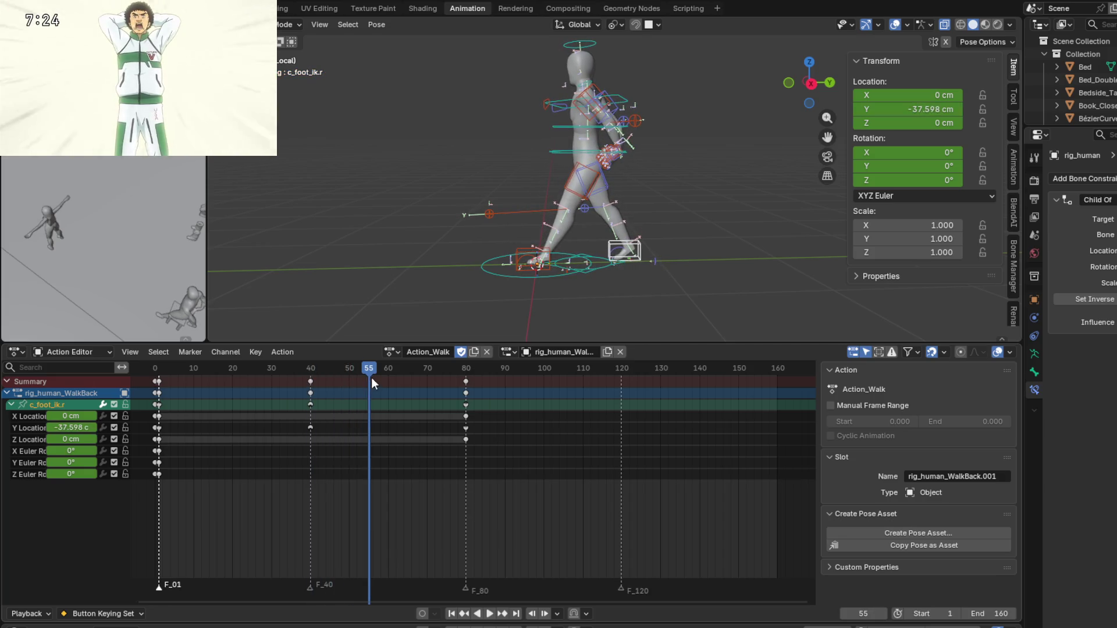
View the legs from the right side, replay the step, stop at frame 40, and select the Y Location channel.
{"action": "key", "text": "KP_3"}
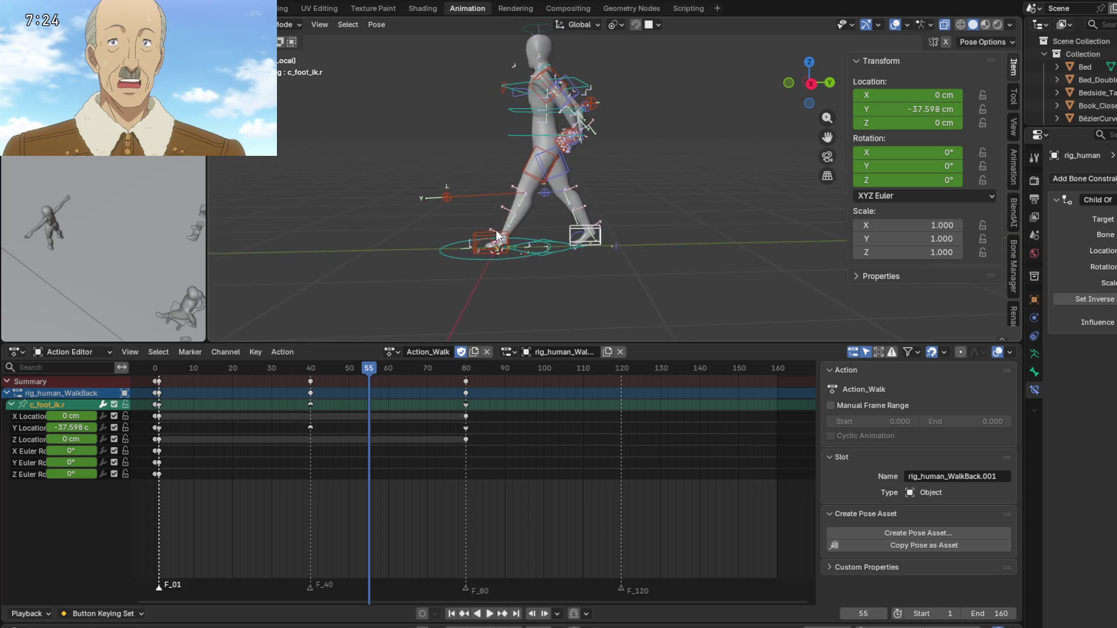
{"action": "scroll", "coordinate": [496, 229], "scroll_direction": "up", "scroll_amount": 3}
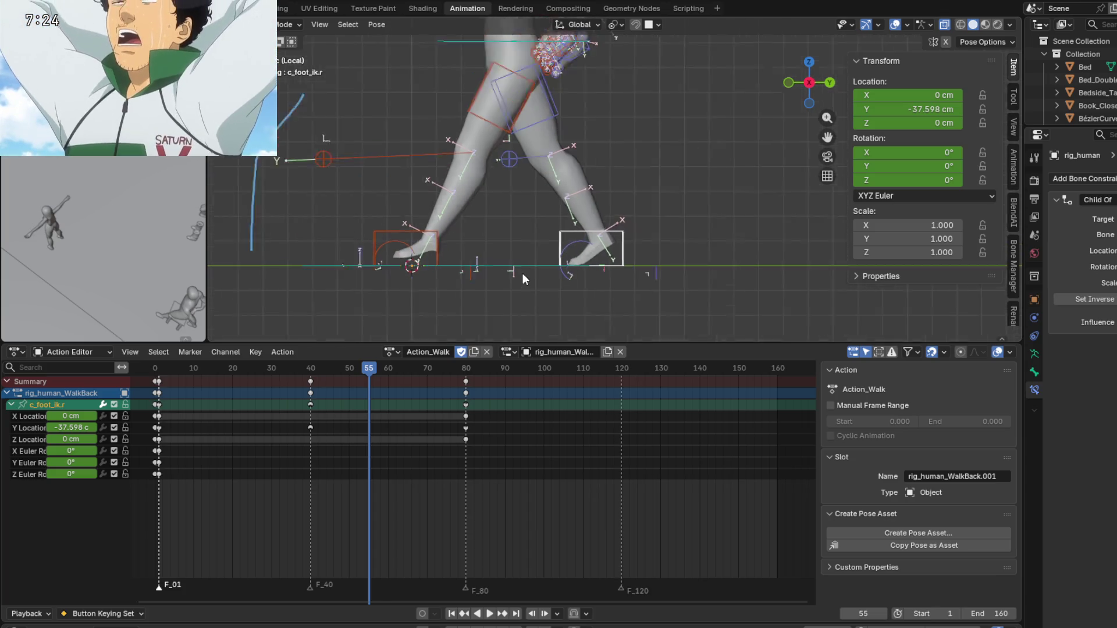
{"action": "scroll", "coordinate": [540, 267], "scroll_direction": "up", "scroll_amount": 2}
{"action": "scroll", "coordinate": [549, 232], "scroll_direction": "up", "scroll_amount": 1}
{"action": "scroll", "coordinate": [535, 225], "scroll_direction": "up", "scroll_amount": 1}
{"action": "left_click", "coordinate": [269, 372]}
{"action": "key", "text": "space"}
{"action": "left_click_drag", "start_coordinate": [269, 381], "coordinate": [446, 376]}
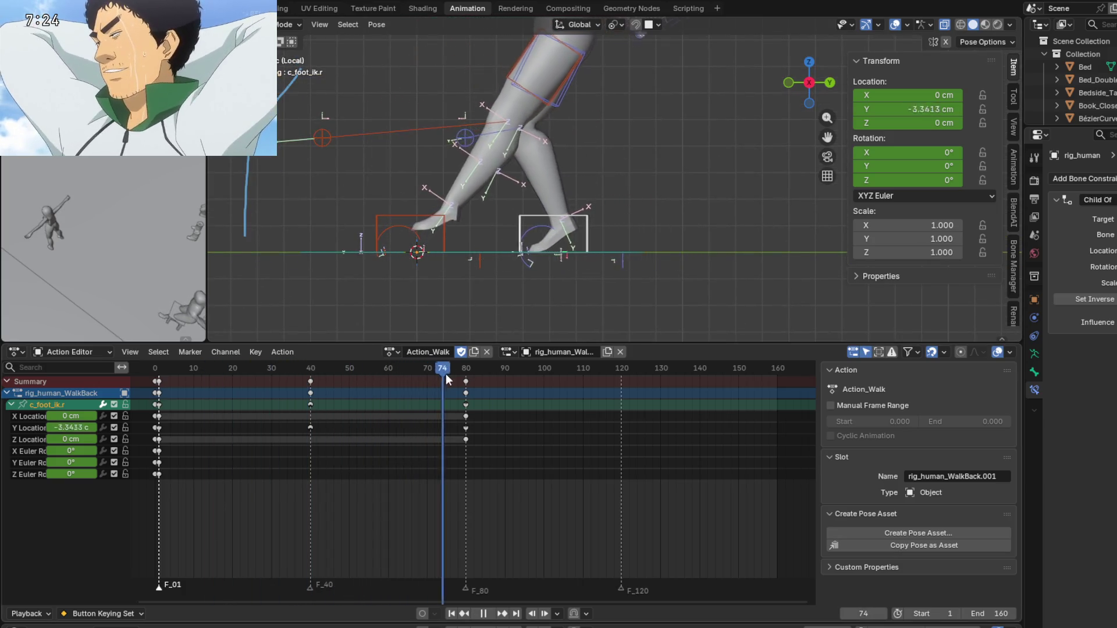
{"action": "left_click", "coordinate": [312, 381]}
{"action": "key", "text": "space"}
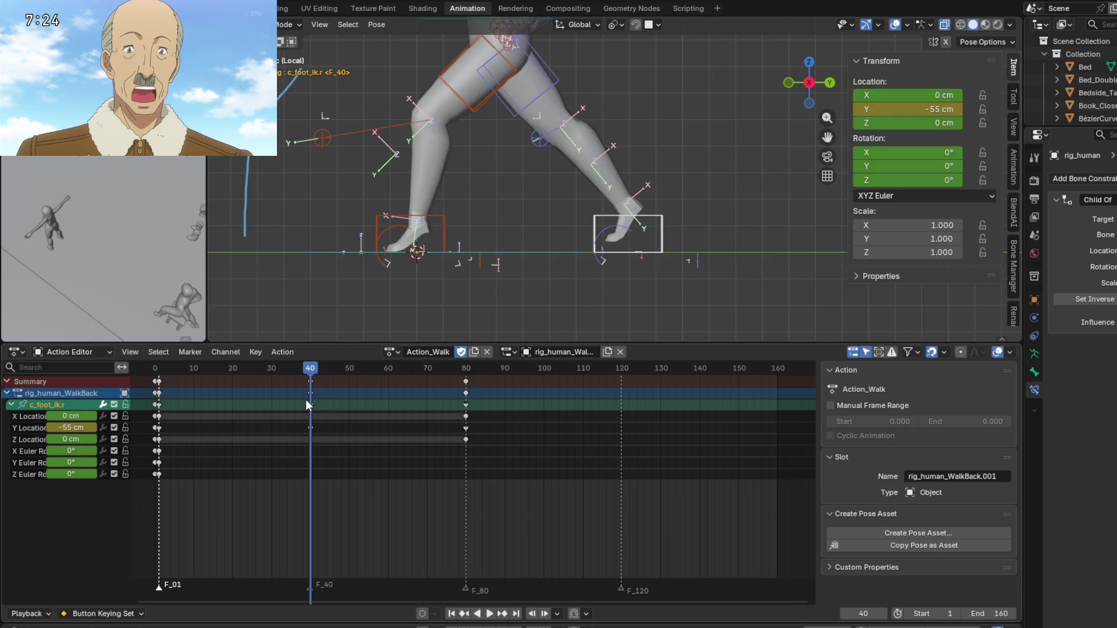
{"action": "left_click", "coordinate": [311, 428]}
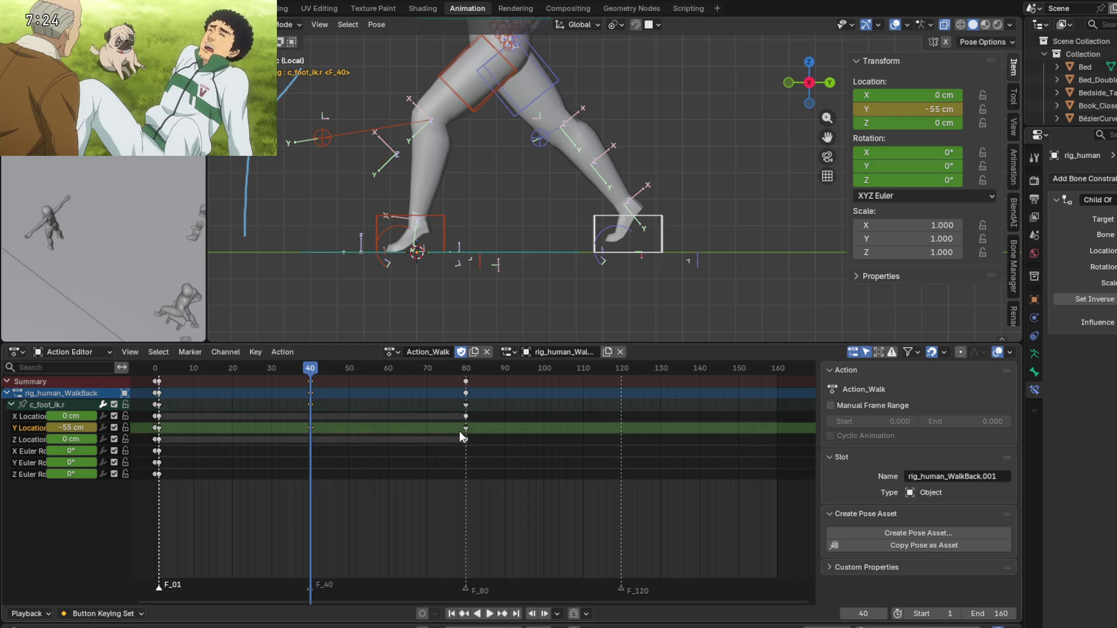
Set the Y Location keys to Linear interpolation and scrub through the walk to check the slide.
{"action": "key", "text": "t"}
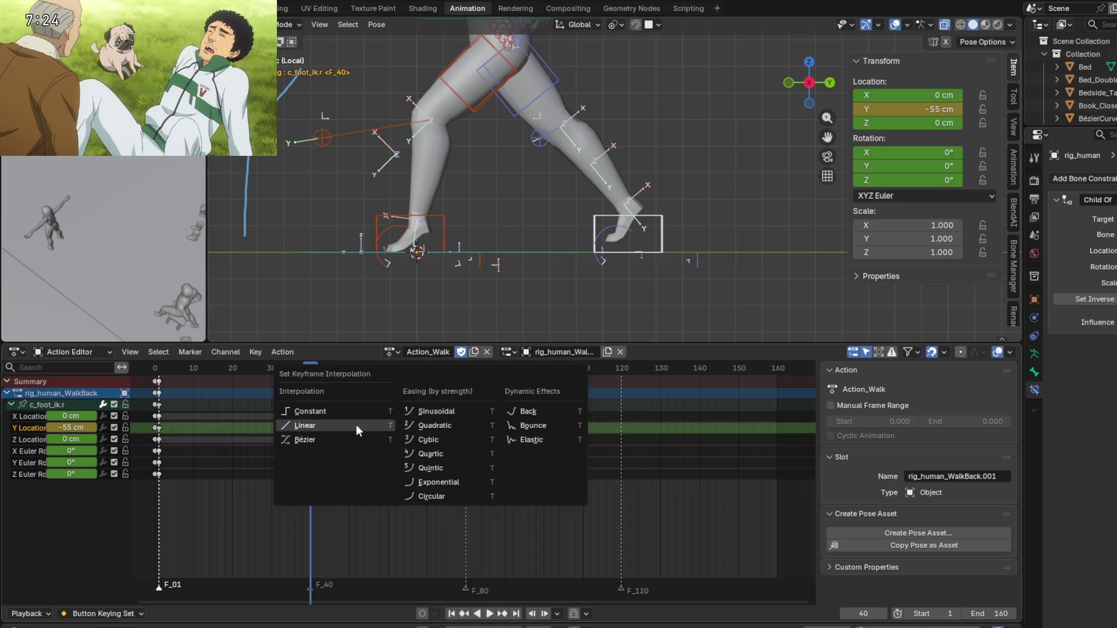
{"action": "left_click", "coordinate": [356, 425]}
{"action": "mouse_move", "coordinate": [305, 381]}
{"action": "left_mouse_down"}
{"action": "mouse_move", "coordinate": [375, 381]}
{"action": "mouse_move", "coordinate": [208, 384]}
{"action": "mouse_move", "coordinate": [466, 396]}
{"action": "left_mouse_up"}
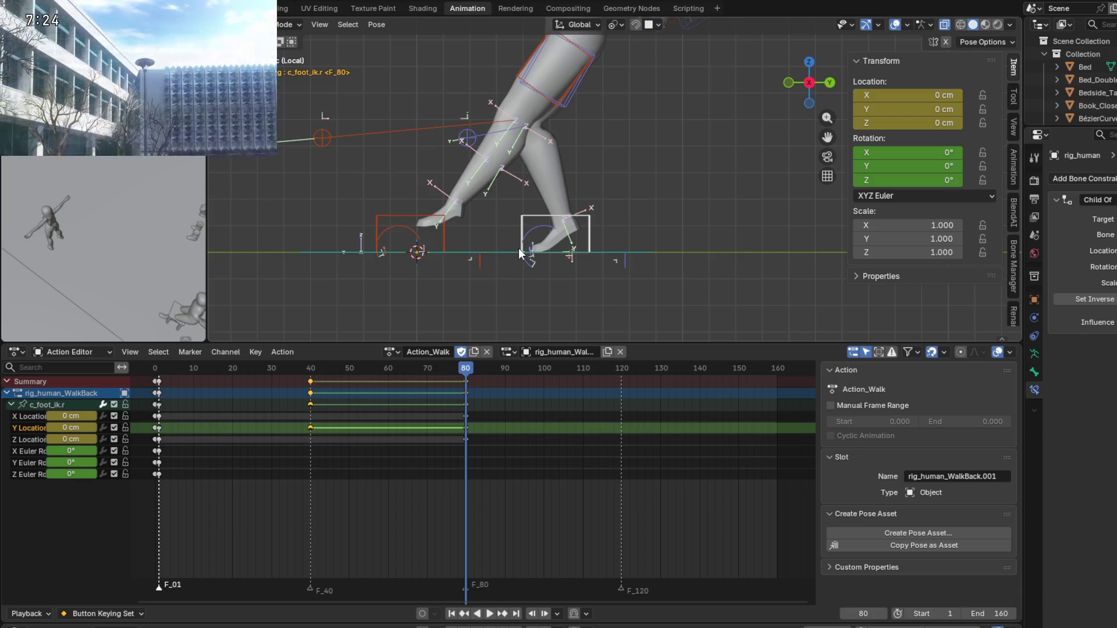
{"action": "scroll", "coordinate": [525, 241], "scroll_direction": "down", "scroll_amount": 1}
{"action": "scroll", "coordinate": [527, 242], "scroll_direction": "down", "scroll_amount": 1}
{"action": "scroll", "coordinate": [527, 244], "scroll_direction": "down", "scroll_amount": 1}
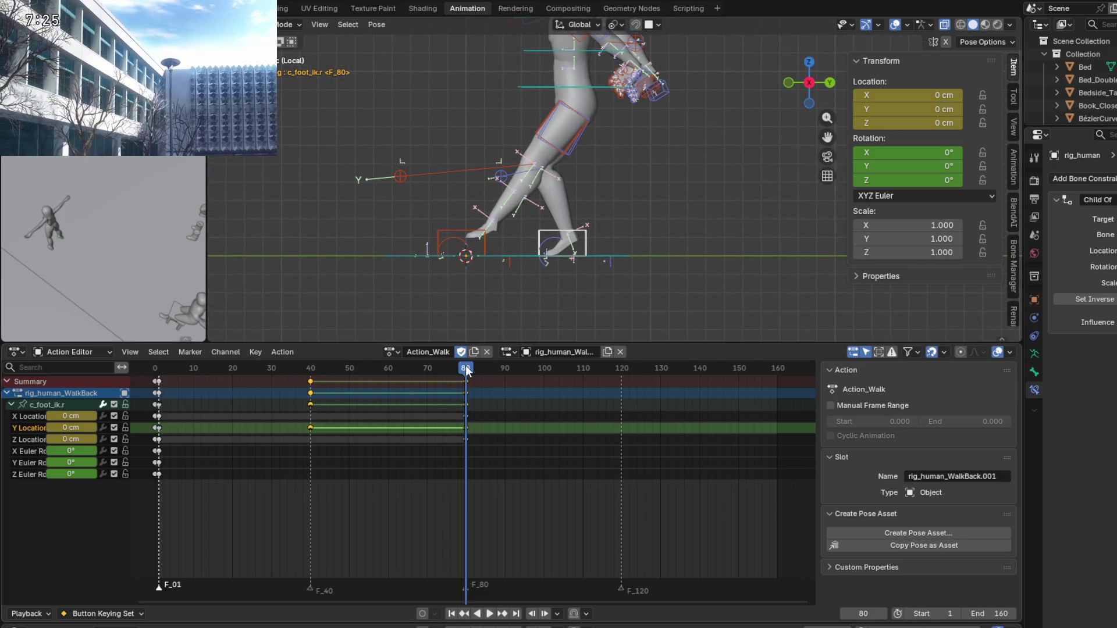
{"action": "mouse_move", "coordinate": [466, 370]}
{"action": "left_mouse_down"}
{"action": "mouse_move", "coordinate": [160, 383]}
{"action": "mouse_move", "coordinate": [306, 389]}
{"action": "mouse_move", "coordinate": [201, 393]}
{"action": "left_mouse_up"}
{"action": "key", "text": "space"}
{"action": "key", "text": "space"}
Select c_foot_ik.l, delete its frame-1 Enabled key, and play the walk to check.
{"action": "left_click", "coordinate": [442, 230]}
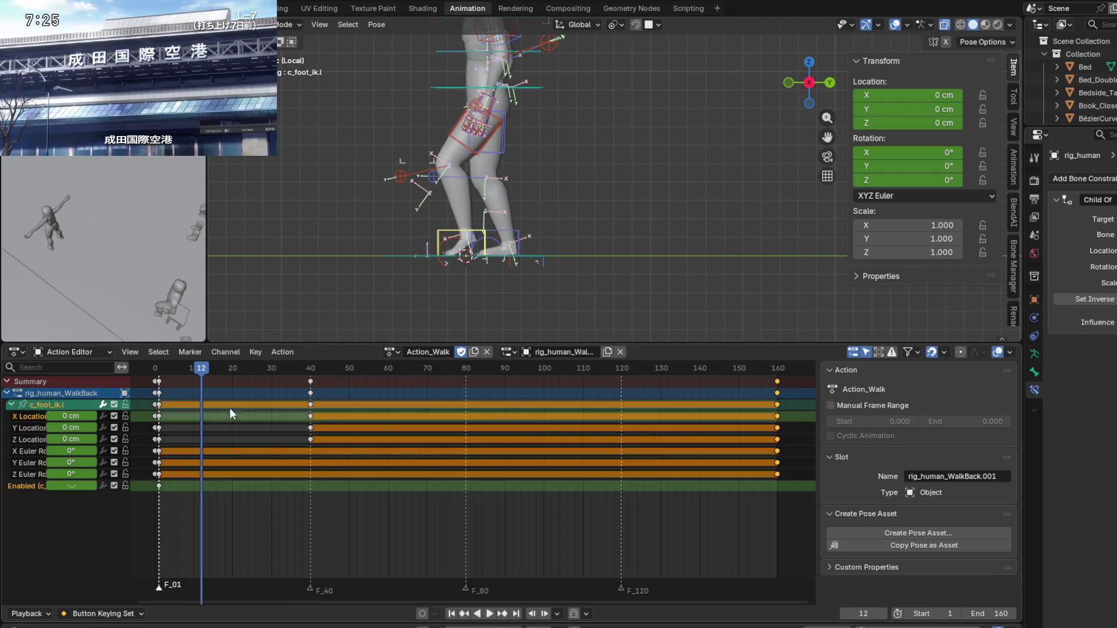
{"action": "left_click", "coordinate": [156, 483]}
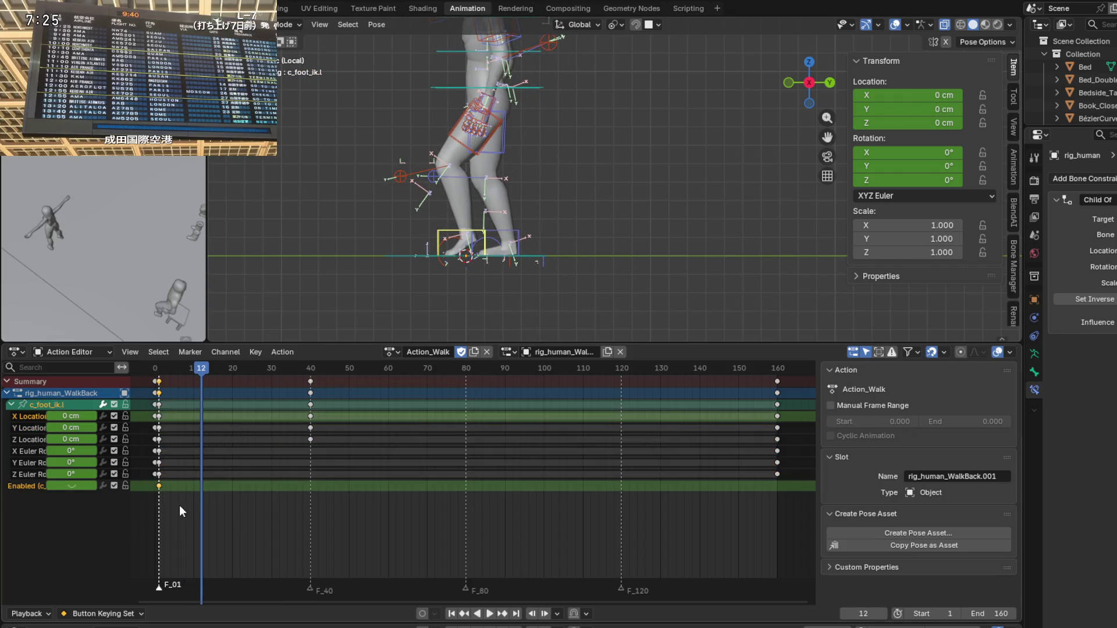
{"action": "key", "text": "Delete"}
{"action": "mouse_move", "coordinate": [175, 367]}
{"action": "left_mouse_down"}
{"action": "mouse_move", "coordinate": [296, 370]}
{"action": "mouse_move", "coordinate": [162, 368]}
{"action": "left_mouse_up"}
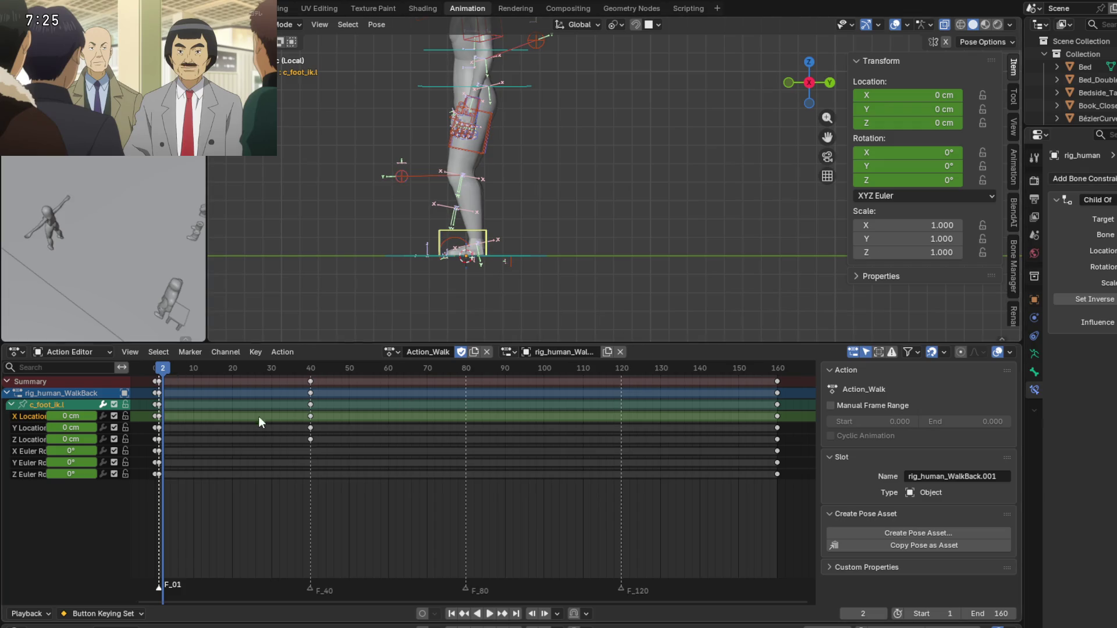
{"action": "key", "text": "space"}
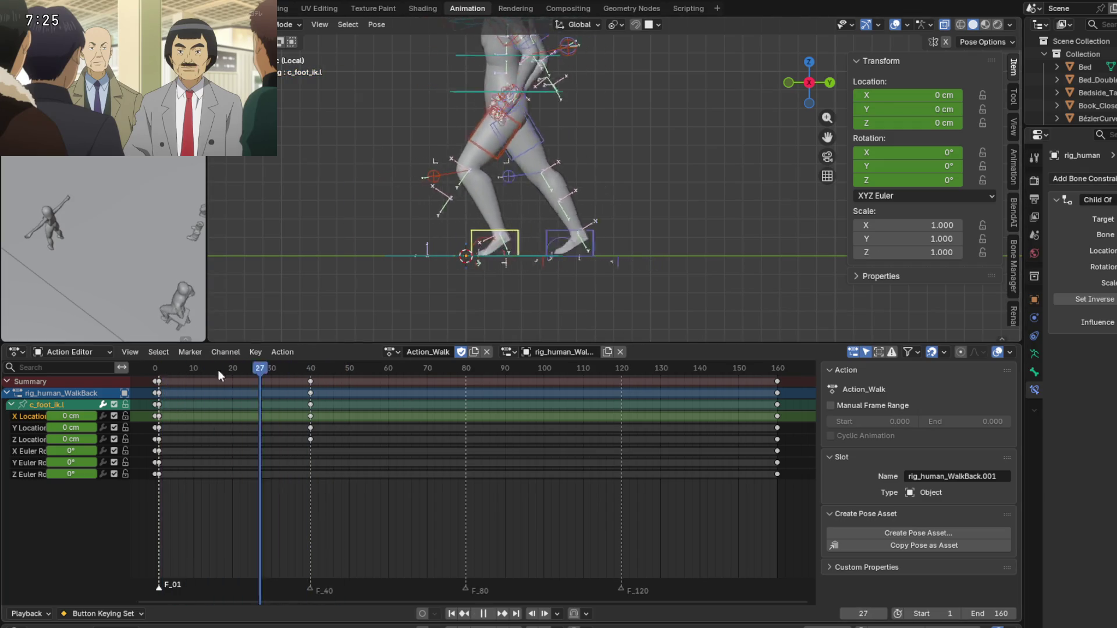
{"action": "mouse_move", "coordinate": [240, 372]}
{"action": "left_mouse_down"}
{"action": "mouse_move", "coordinate": [194, 371]}
{"action": "mouse_move", "coordinate": [311, 370]}
{"action": "left_mouse_up"}
{"action": "key", "text": "space"}
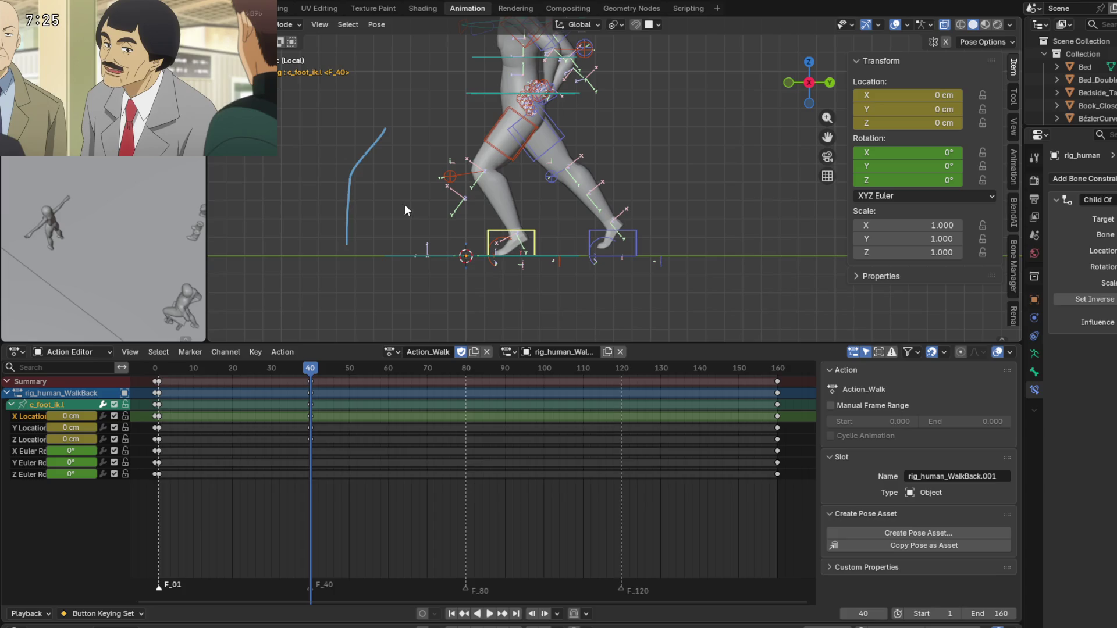
{"action": "key", "text": "space"}
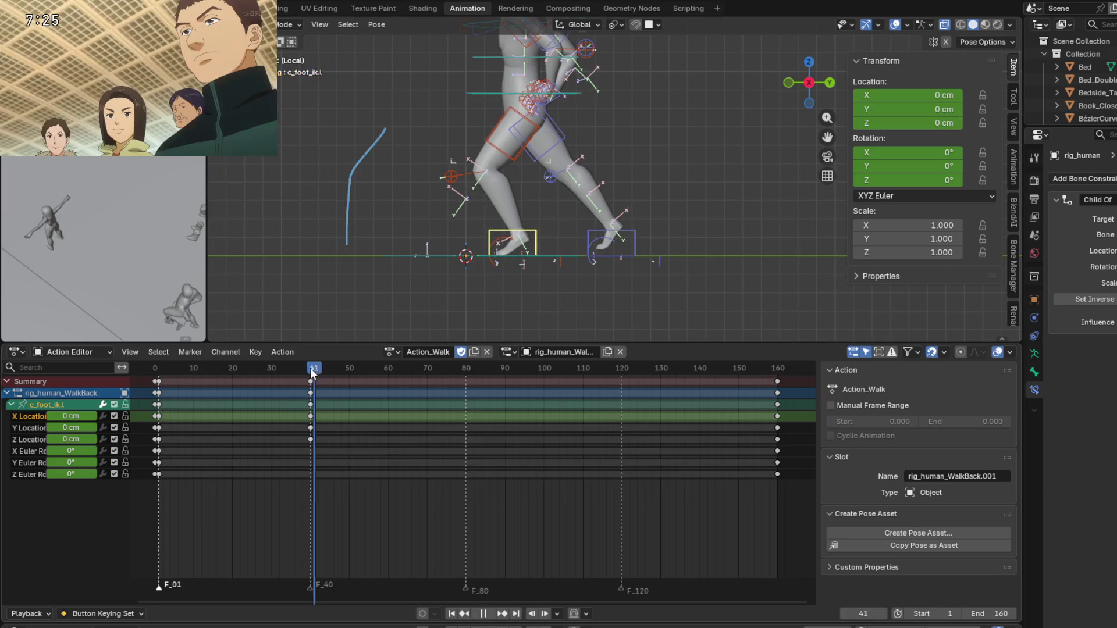
Undo twice to restore the frame-1 Enabled key, then stop playback on frame 40.
{"action": "left_click", "coordinate": [252, 373]}
{"action": "key", "text": "ctrl+z"}
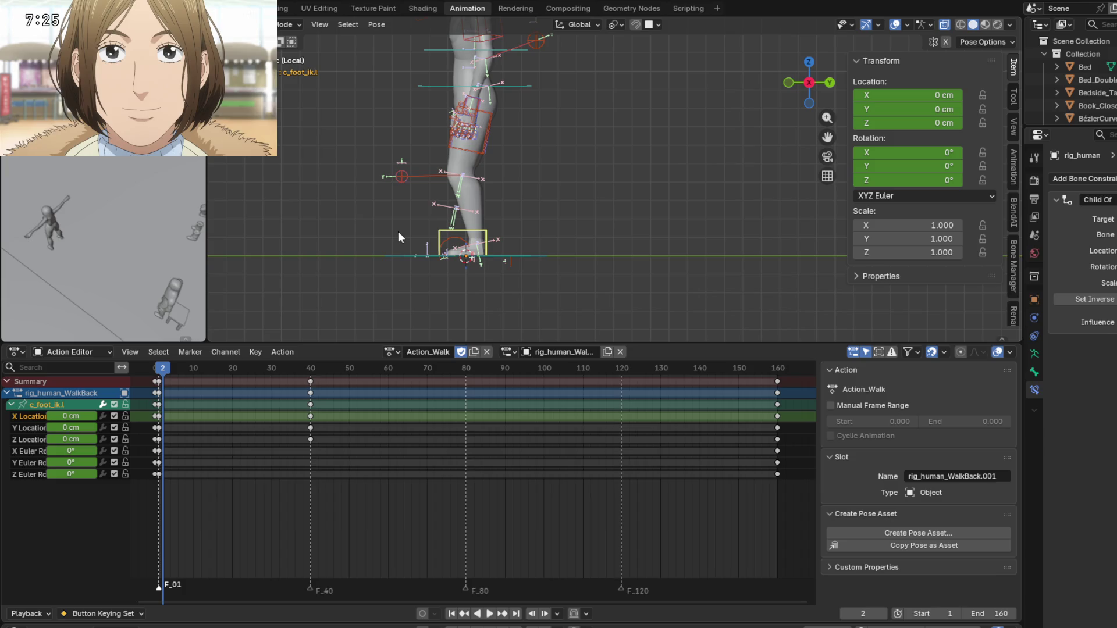
{"action": "key", "text": "ctrl+z"}
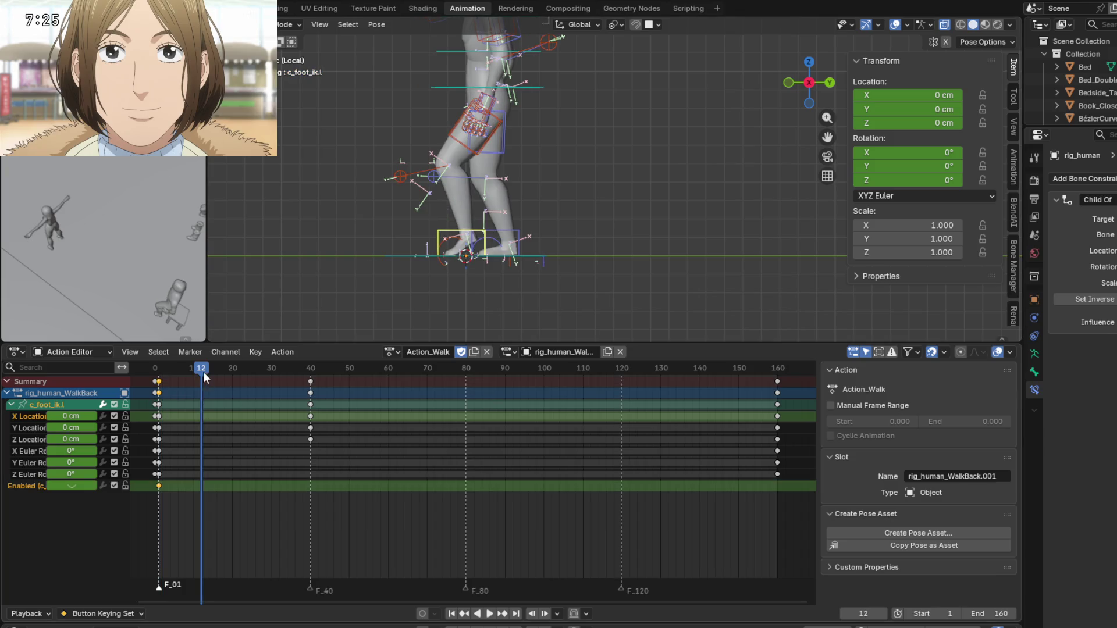
{"action": "key", "text": "shift+Left"}
{"action": "key", "text": "space"}
{"action": "key", "text": "space"}
{"action": "left_click", "coordinate": [312, 371]}
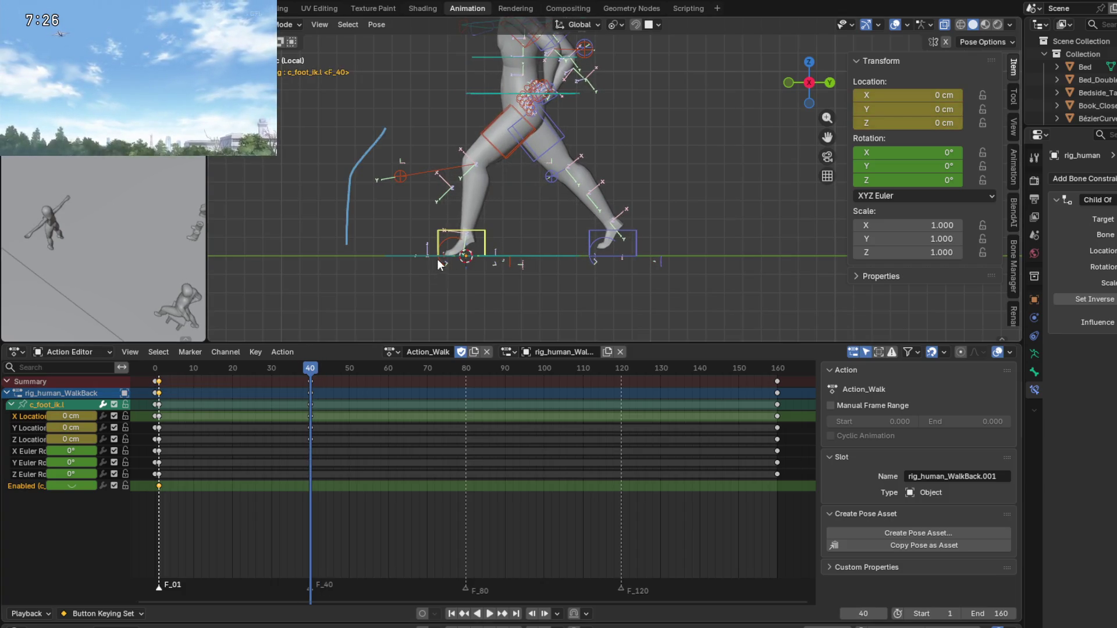
Switch off the Child Of constraint and key its Enabled state at frame 40.
{"action": "middle_click_drag", "start_coordinate": [523, 237], "coordinate": [547, 247], "text": "shift"}
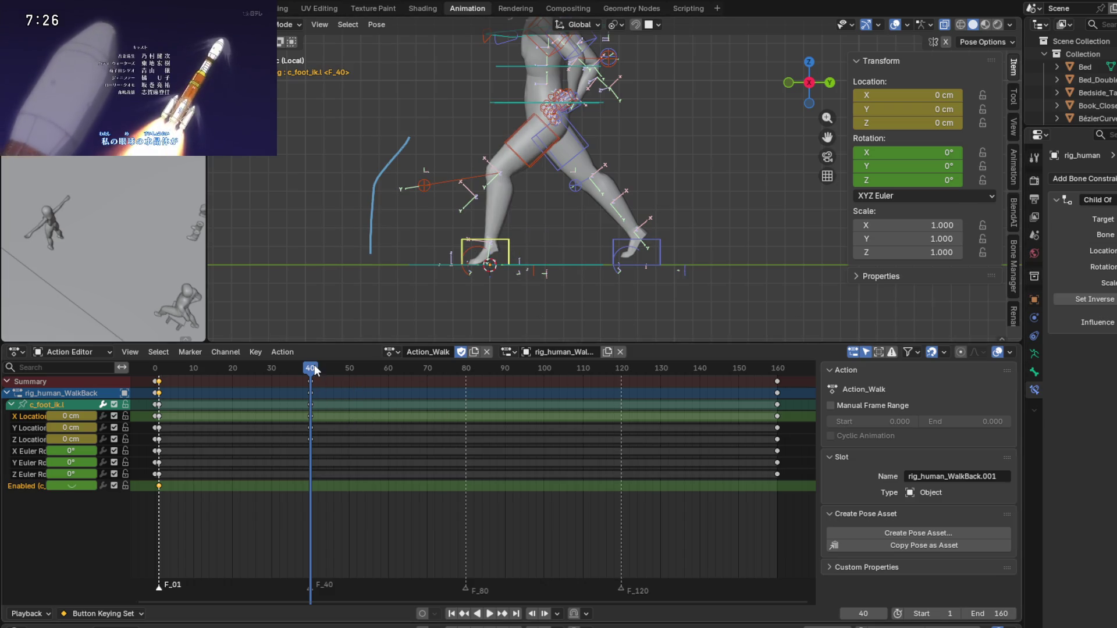
{"action": "left_click", "coordinate": [1105, 199]}
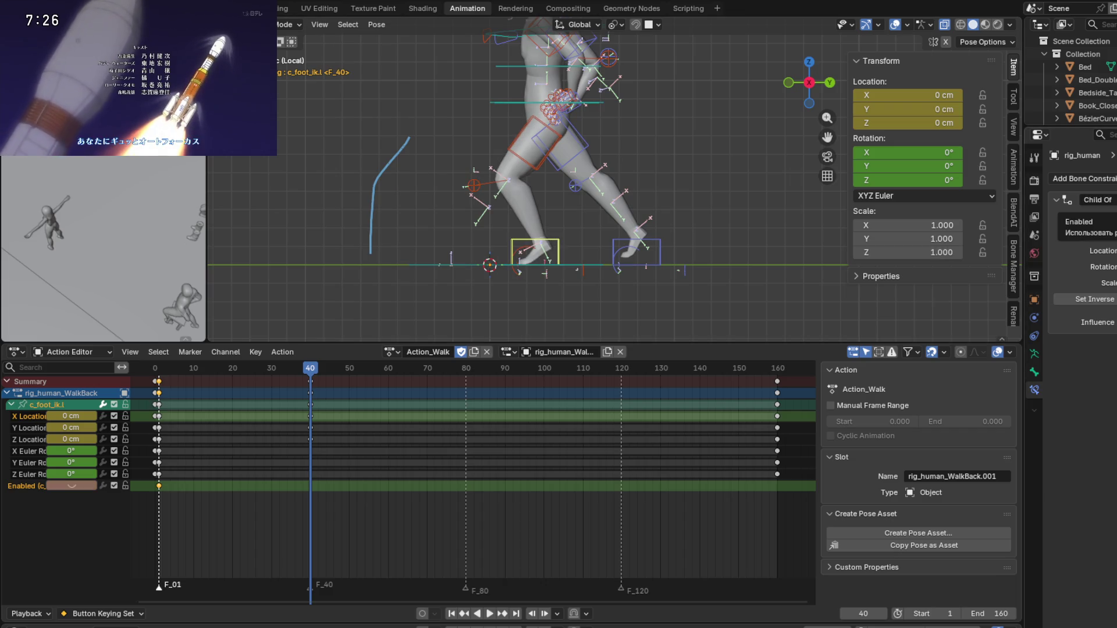
{"action": "key", "text": "i"}
{"action": "mouse_move", "coordinate": [310, 369]}
{"action": "left_mouse_down"}
{"action": "mouse_move", "coordinate": [197, 380]}
{"action": "mouse_move", "coordinate": [313, 388]}
{"action": "left_mouse_up"}
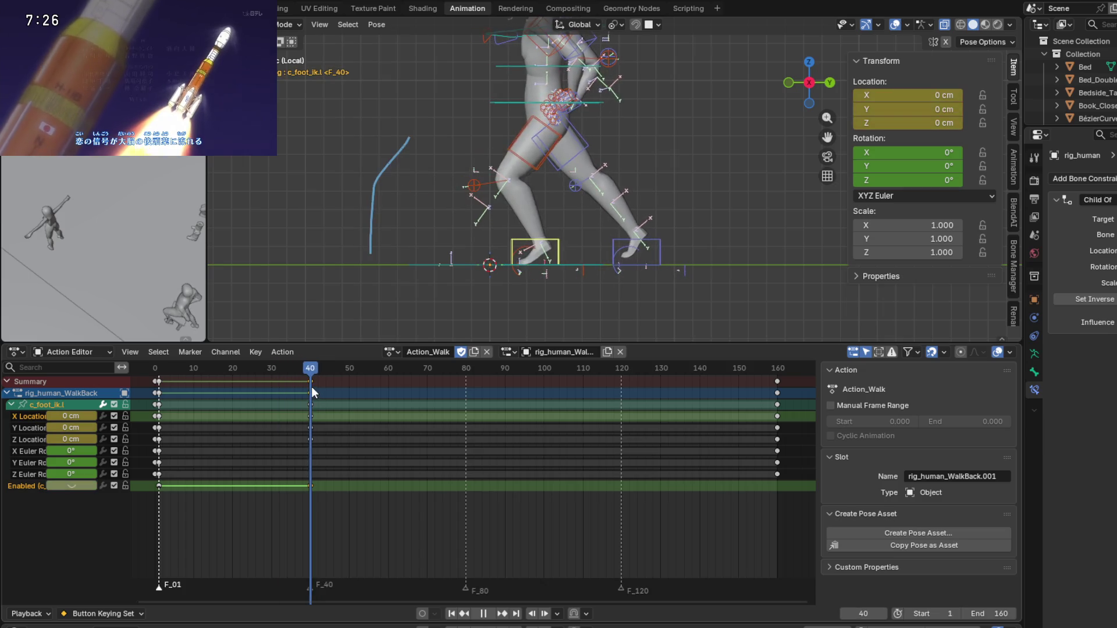
{"action": "scroll", "coordinate": [582, 256], "scroll_direction": "up", "scroll_amount": 1}
{"action": "scroll", "coordinate": [592, 249], "scroll_direction": "up", "scroll_amount": 1}
{"action": "scroll", "coordinate": [609, 259], "scroll_direction": "up", "scroll_amount": 1}
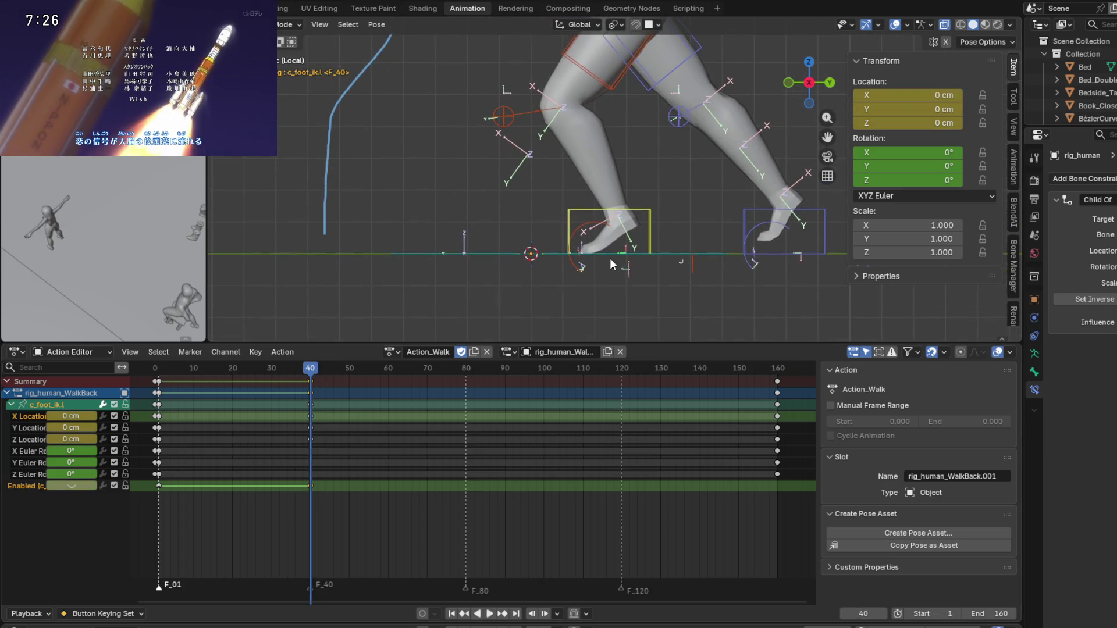
{"action": "scroll", "coordinate": [476, 282], "scroll_direction": "up", "scroll_amount": 3}
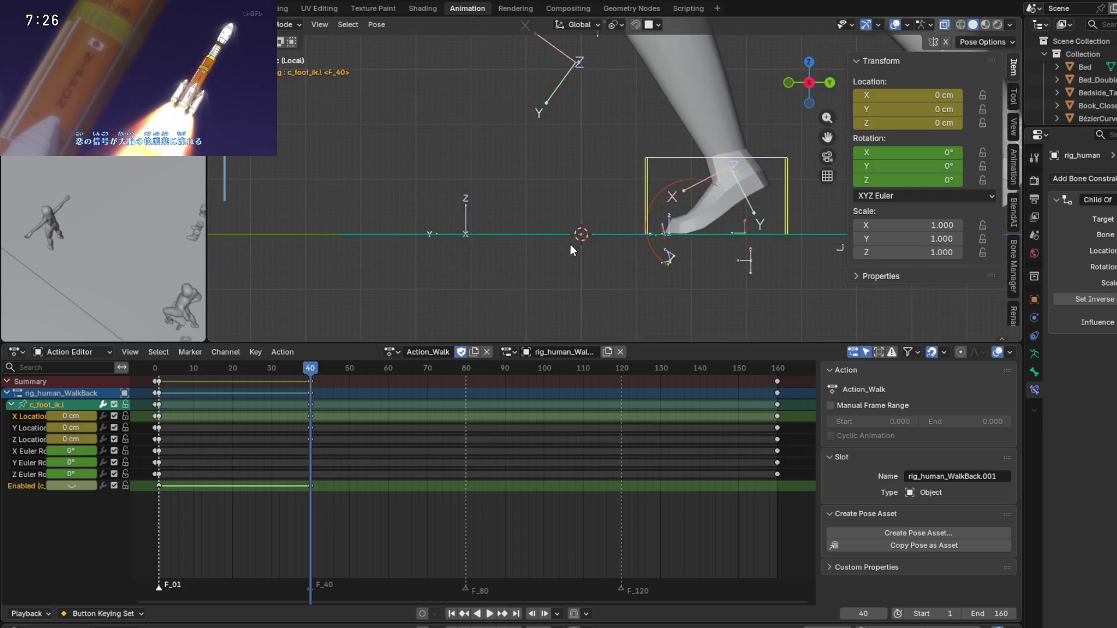
{"action": "left_click_drag", "start_coordinate": [312, 368], "coordinate": [309, 373]}
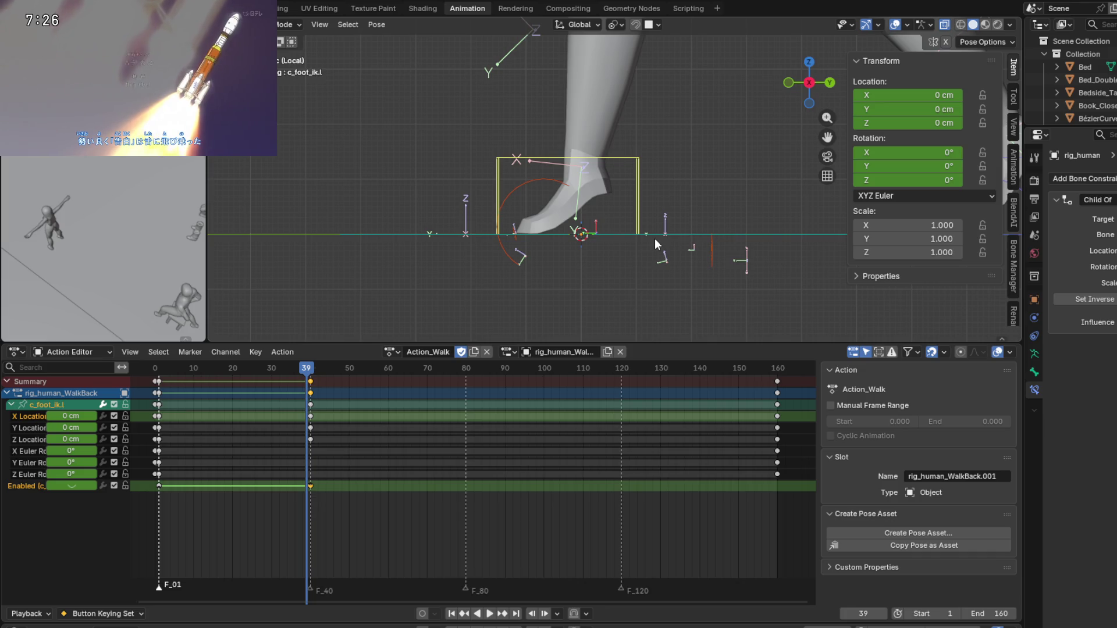
{"action": "key", "text": "Right"}
{"action": "key", "text": "Left"}
{"action": "key", "text": "Right"}
{"action": "key", "text": "Left"}
{"action": "key", "text": "Right"}
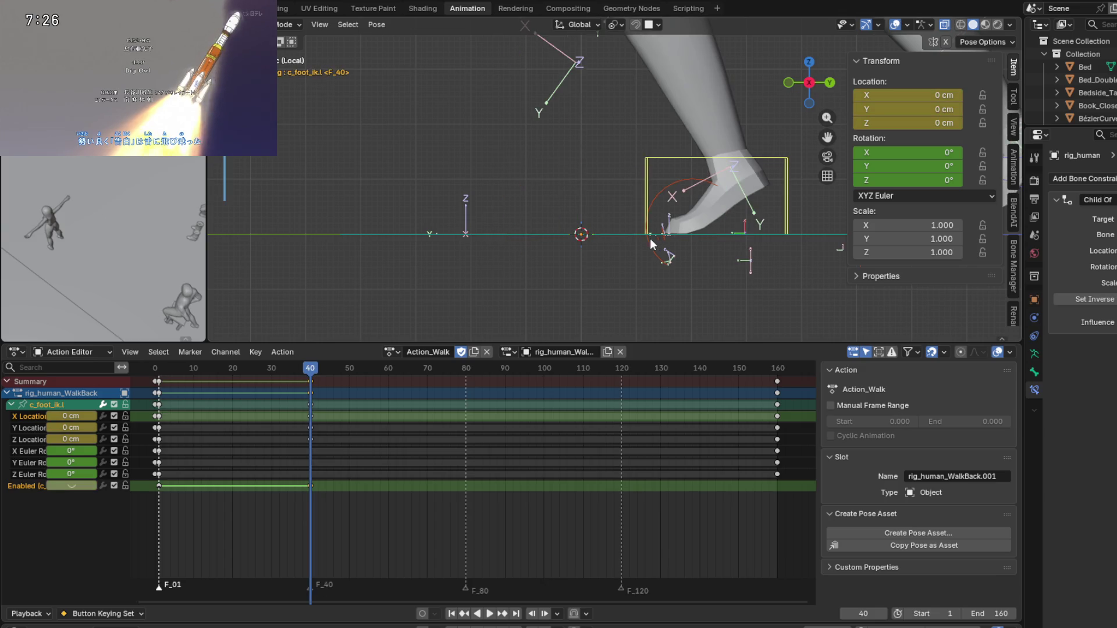
{"action": "key", "text": "Right"}
{"action": "key", "text": "Left"}
{"action": "key", "text": "Left"}
{"action": "key", "text": "Right"}
{"action": "key", "text": "Left"}
{"action": "key", "text": "Right"}
{"action": "key", "text": "Left"}
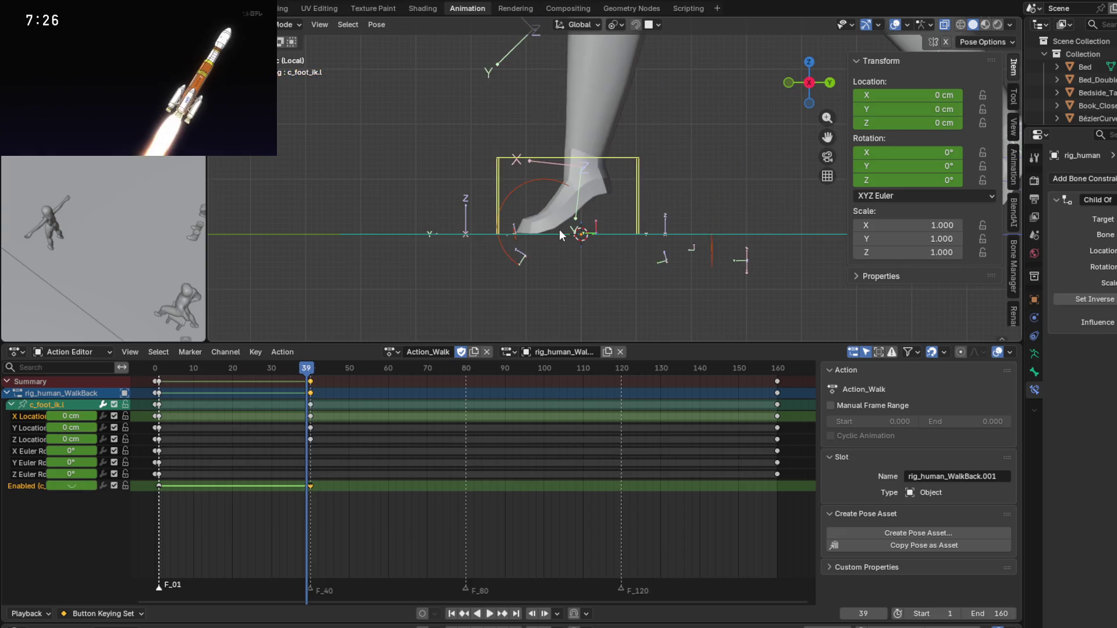
{"action": "key", "text": "Right"}
{"action": "key", "text": "Left"}
{"action": "key", "text": "Right"}
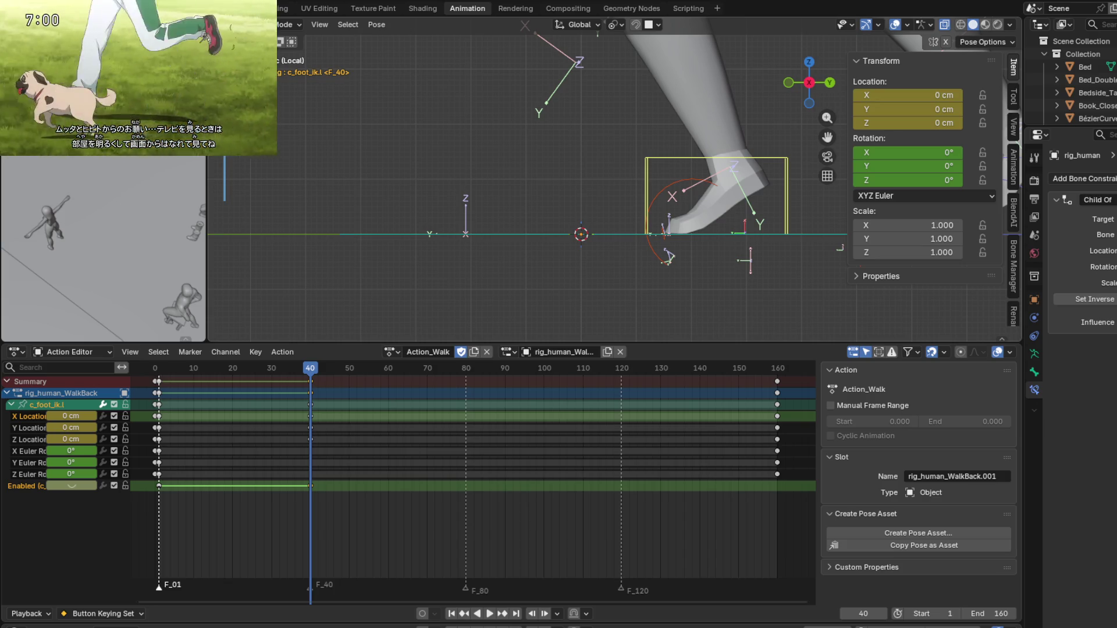
{"action": "middle_click_drag", "start_coordinate": [641, 238], "coordinate": [810, 215]}
{"action": "mouse_move", "coordinate": [525, 298]}
{"action": "middle_mouse_down"}
{"action": "mouse_move", "coordinate": [575, 254]}
{"action": "mouse_move", "coordinate": [523, 291]}
{"action": "middle_mouse_up"}
{"action": "left_click_drag", "start_coordinate": [311, 372], "coordinate": [307, 370]}
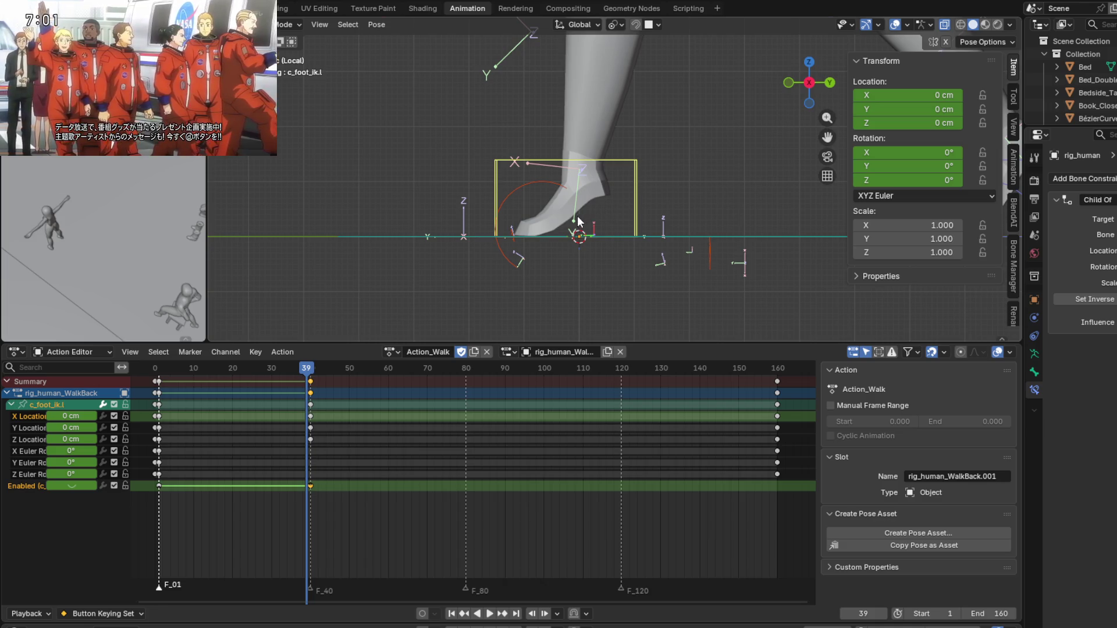
{"action": "key", "text": "space"}
At frame 40, move c_foot_ik.l about 26.5 cm along Y and key its location.
{"action": "left_click", "coordinate": [308, 369]}
{"action": "left_click_drag", "start_coordinate": [308, 369], "coordinate": [310, 371]}
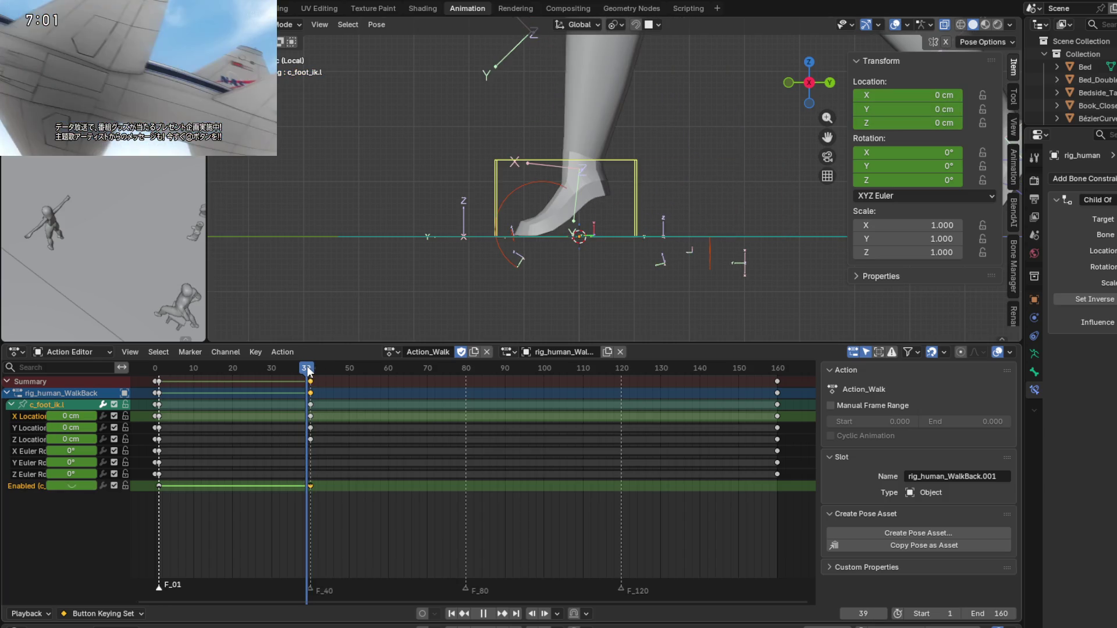
{"action": "key", "text": "g"}
{"action": "key", "text": "y"}
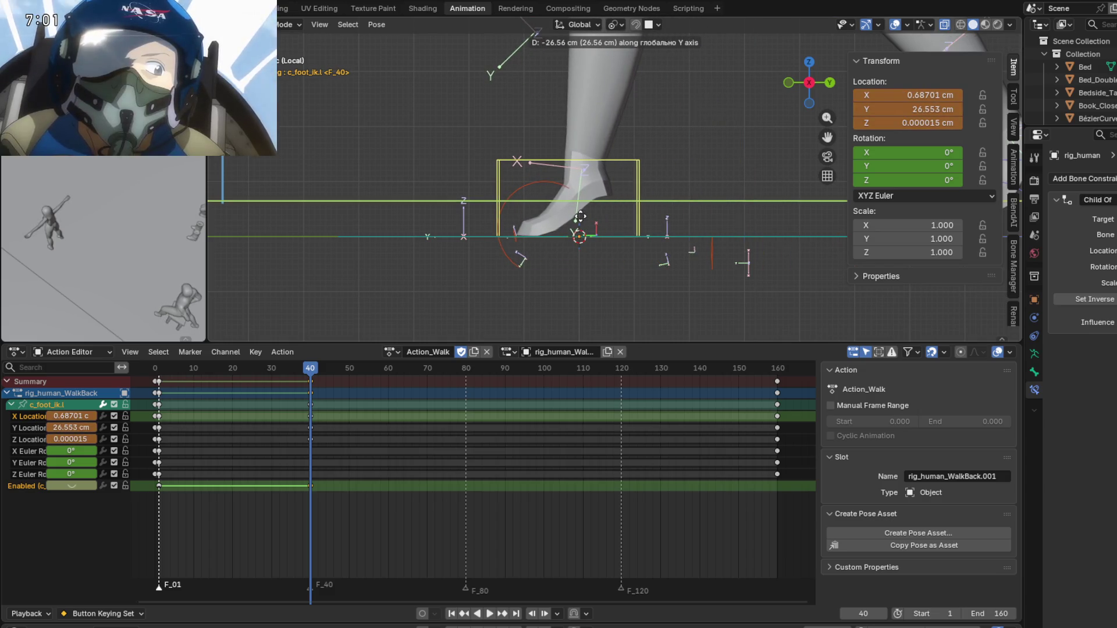
{"action": "left_click", "coordinate": [580, 217]}
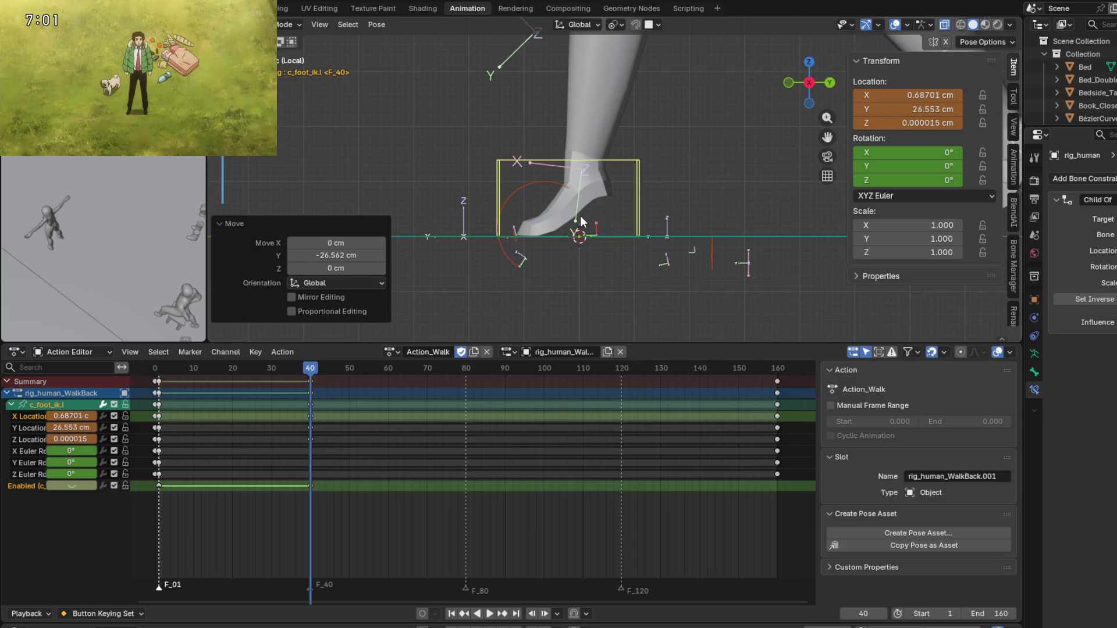
{"action": "key", "text": "k"}
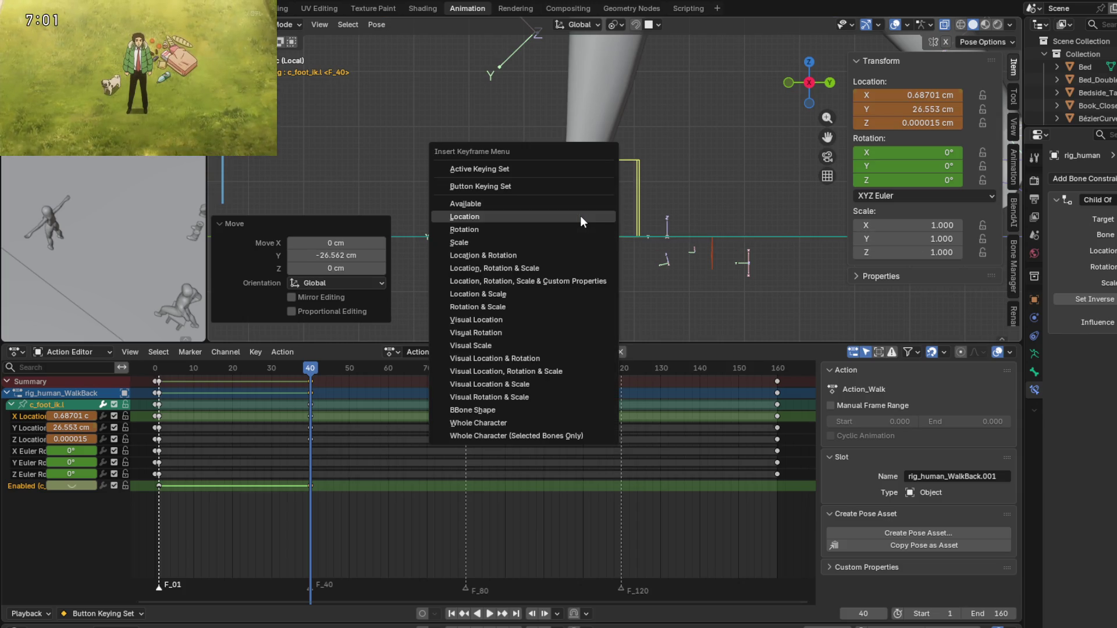
{"action": "left_click", "coordinate": [581, 215]}
Play back and scrub frames 39–40 to check the foot, then reset its location to 0 cm.
{"action": "key", "text": "ctrl+shift+space"}
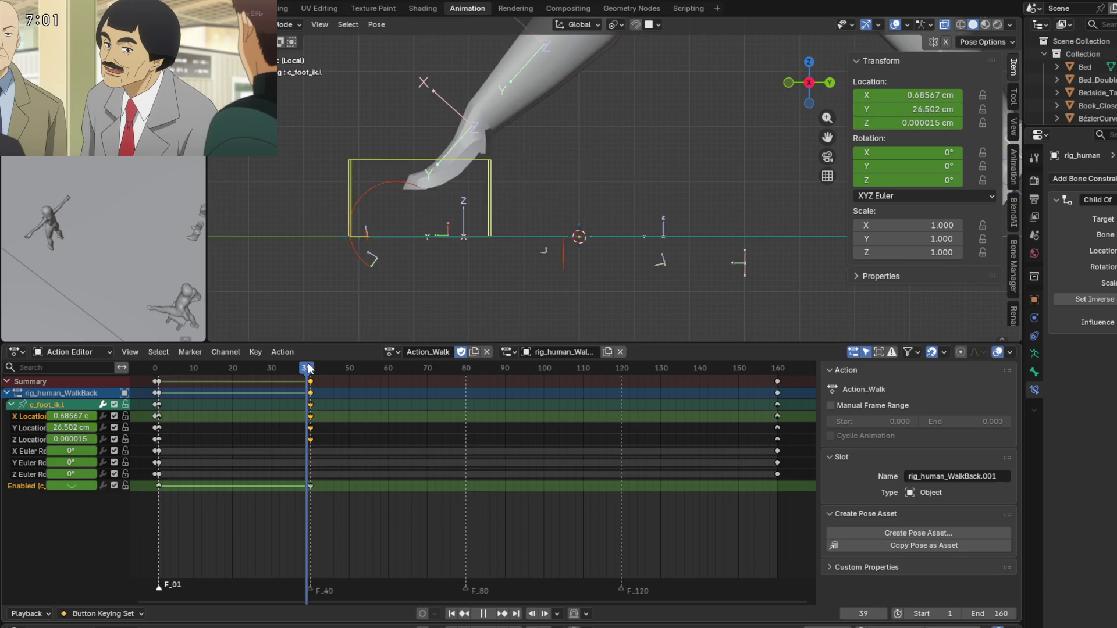
{"action": "left_click_drag", "start_coordinate": [308, 369], "coordinate": [312, 370]}
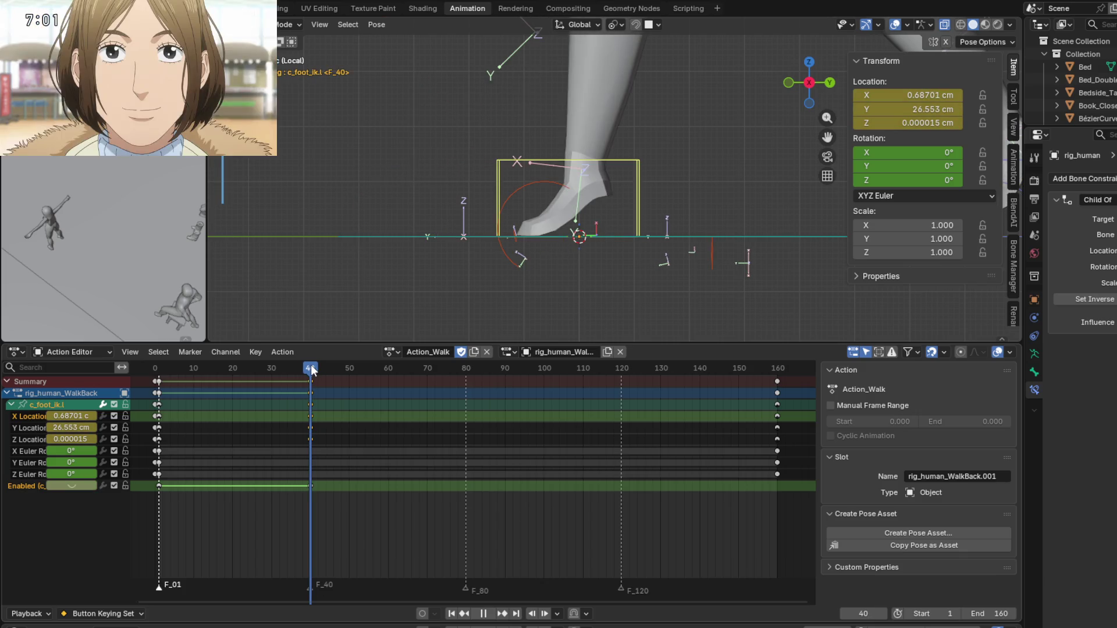
{"action": "left_click_drag", "start_coordinate": [311, 370], "coordinate": [316, 365]}
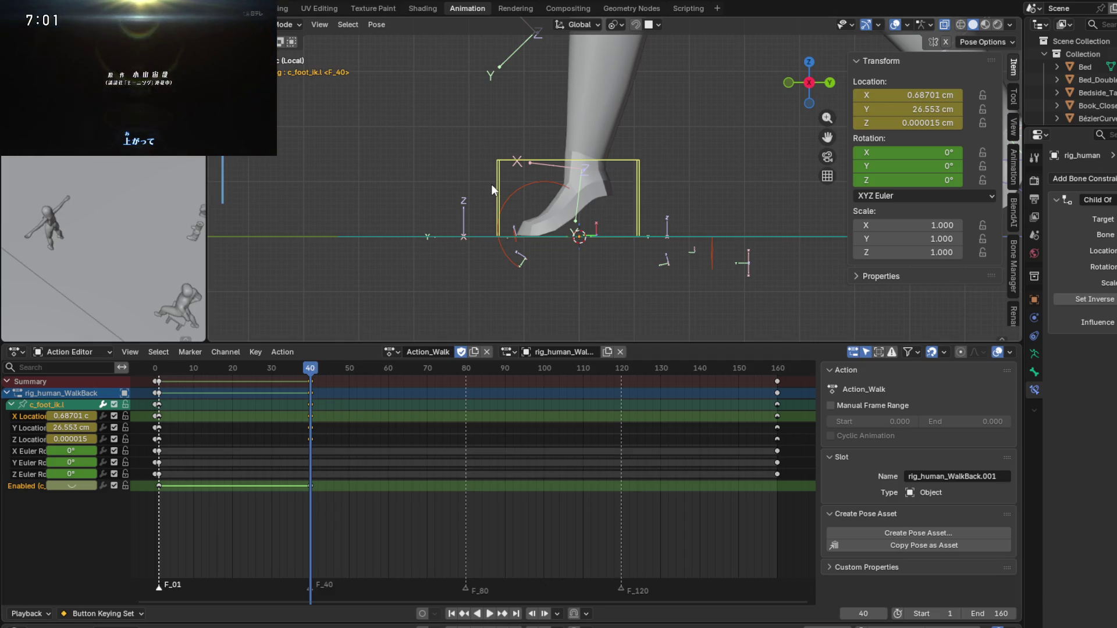
{"action": "key", "text": "alt+g"}
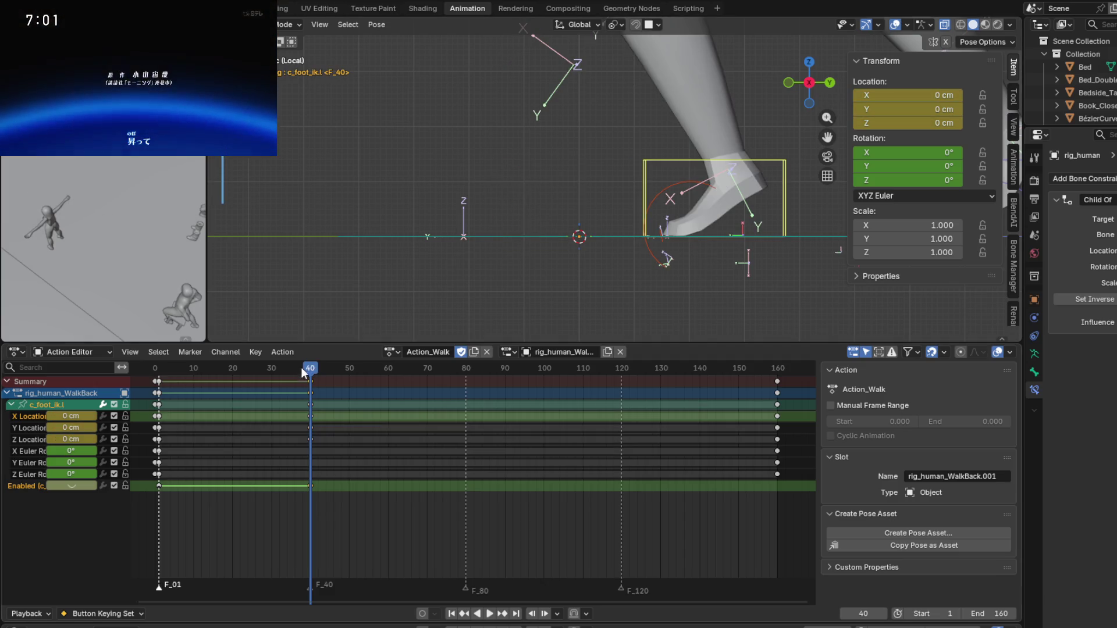
Box-select every c_foot_ik.l keyframe in the Action Editor and delete them all.
{"action": "key", "text": "space"}
{"action": "key", "text": "space"}
{"action": "middle_click_drag", "start_coordinate": [535, 216], "coordinate": [535, 221], "text": "shift"}
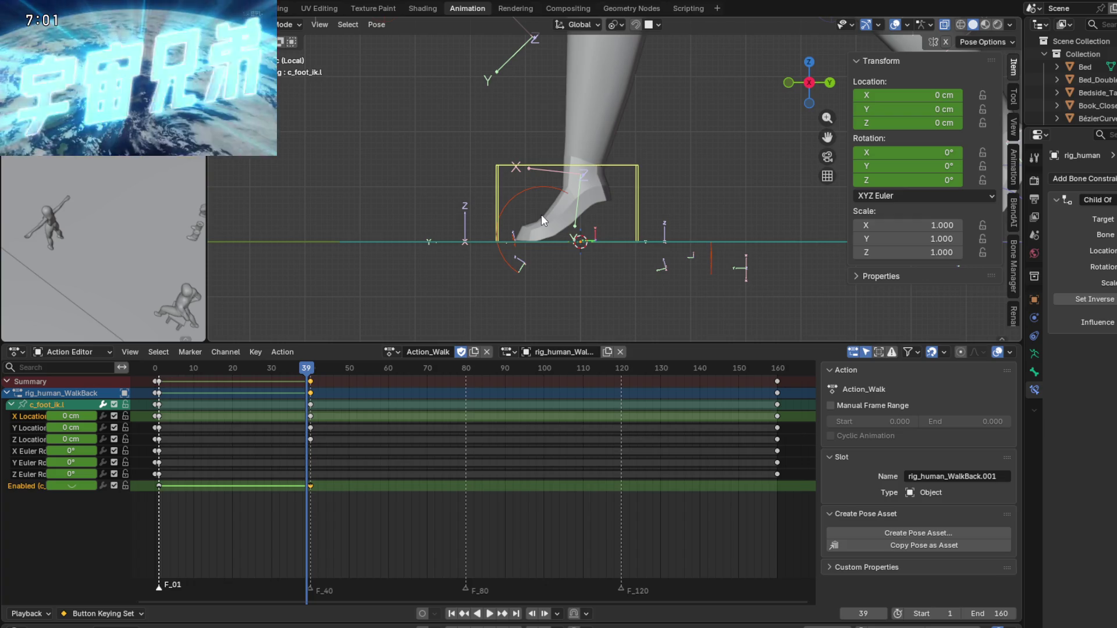
{"action": "scroll", "coordinate": [542, 215], "scroll_direction": "down", "scroll_amount": 6}
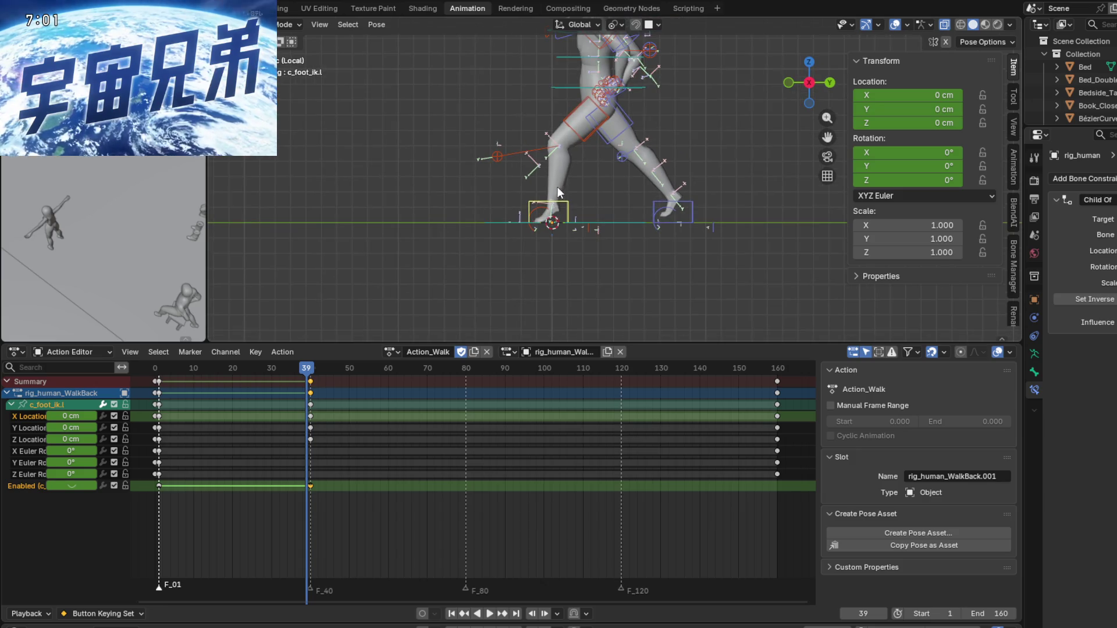
{"action": "middle_click_drag", "start_coordinate": [564, 172], "coordinate": [550, 221], "text": "shift"}
{"action": "scroll", "coordinate": [551, 219], "scroll_direction": "down", "scroll_amount": 1}
{"action": "scroll", "coordinate": [586, 191], "scroll_direction": "up", "scroll_amount": 3, "text": "shift"}
{"action": "scroll", "coordinate": [603, 216], "scroll_direction": "up", "scroll_amount": 3, "text": "shift"}
{"action": "scroll", "coordinate": [603, 217], "scroll_direction": "down", "scroll_amount": 1}
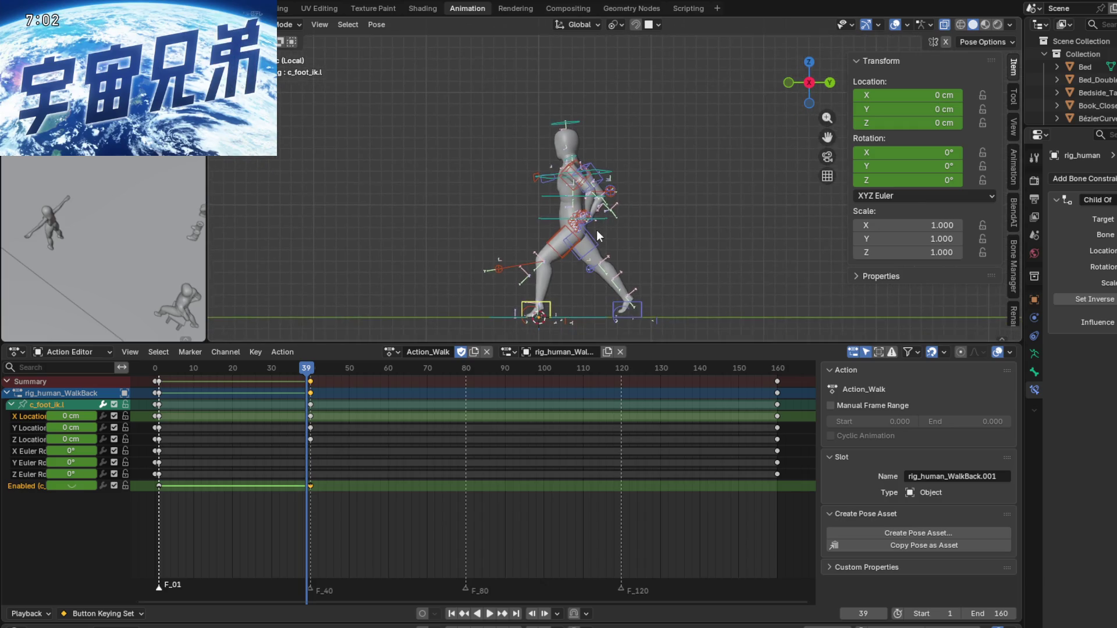
{"action": "scroll", "coordinate": [596, 229], "scroll_direction": "down", "scroll_amount": 3, "text": "shift"}
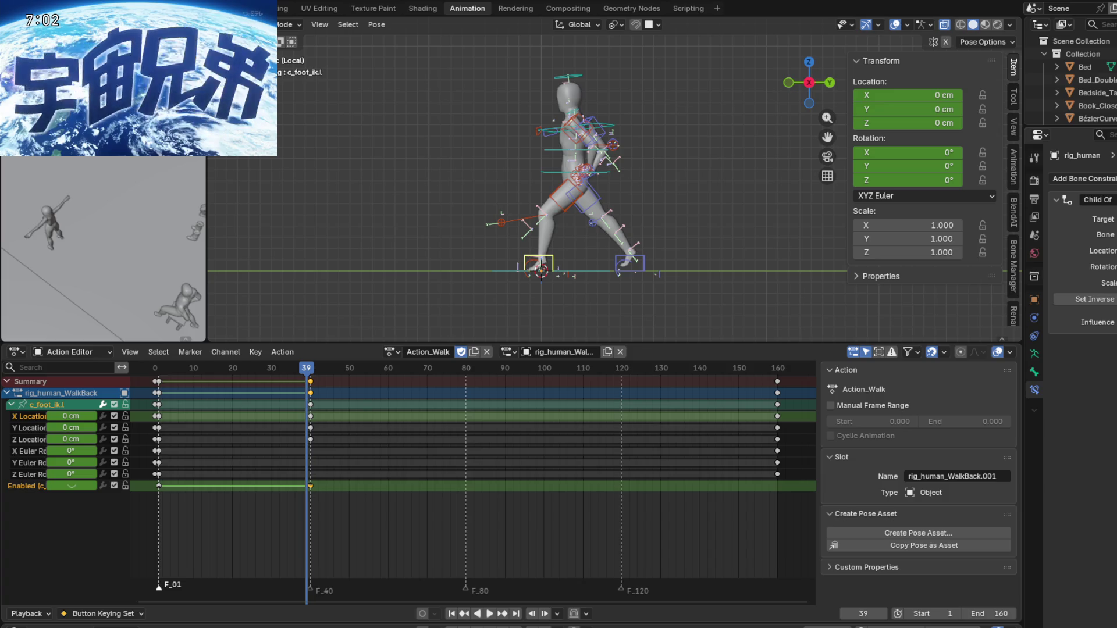
{"action": "left_click", "coordinate": [72, 486]}
{"action": "scroll", "coordinate": [202, 501], "scroll_direction": "up", "scroll_amount": 3}
{"action": "left_click_drag", "start_coordinate": [388, 524], "coordinate": [120, 484]}
{"action": "key", "text": "Delete"}
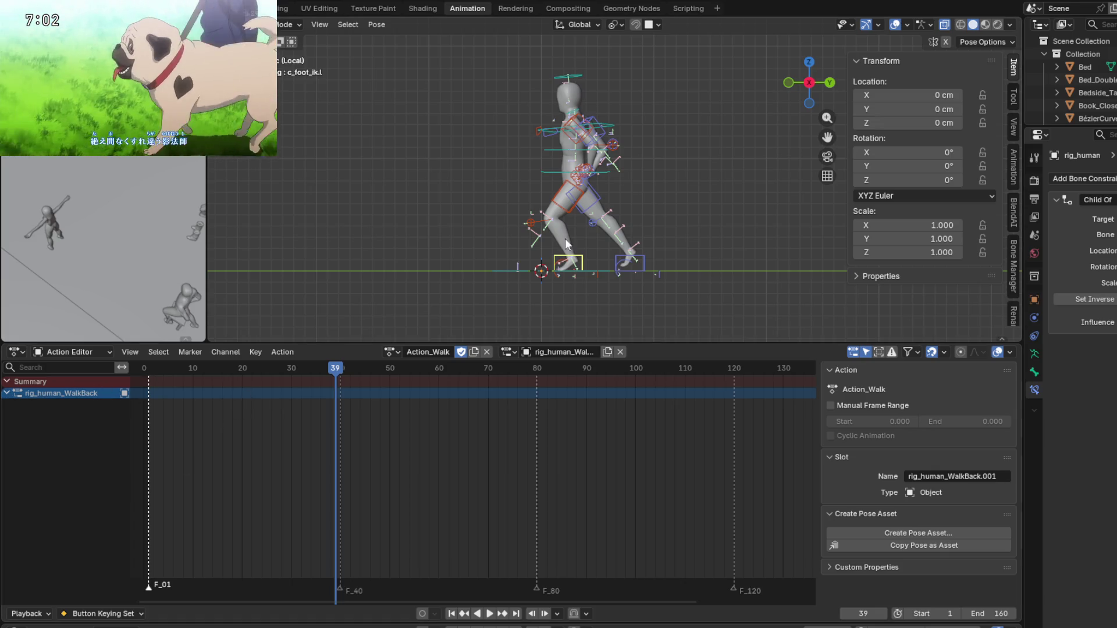
Select all rig bones and scrub through the walk, stopping at frame 78.
{"action": "scroll", "coordinate": [519, 222], "scroll_direction": "down", "scroll_amount": 3}
{"action": "scroll", "coordinate": [548, 247], "scroll_direction": "up", "scroll_amount": 1}
{"action": "key", "text": "a"}
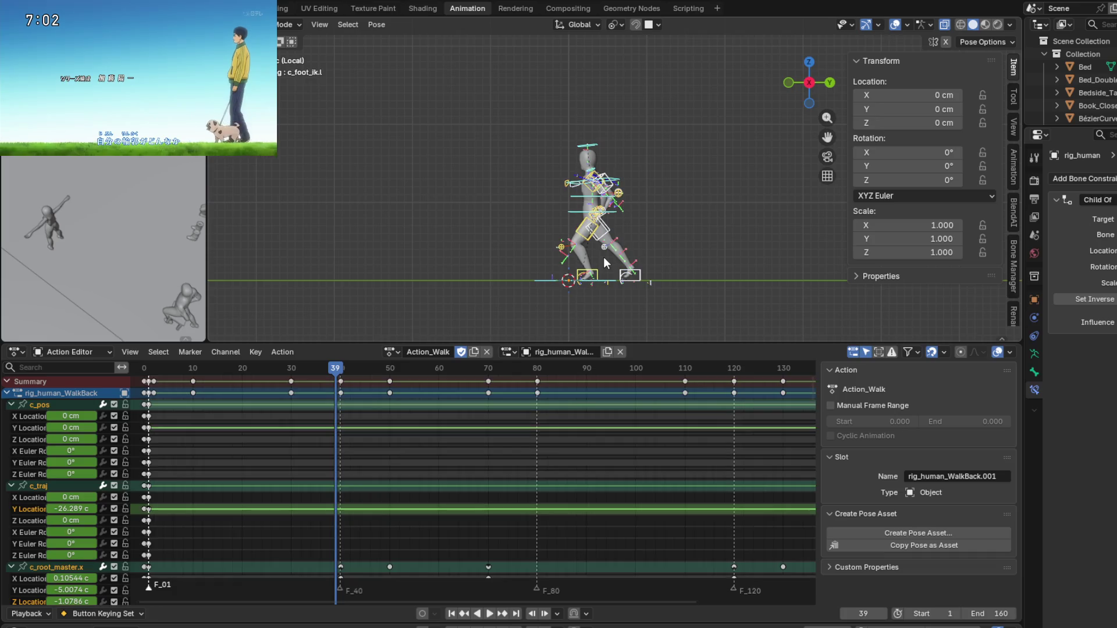
{"action": "left_click_drag", "start_coordinate": [338, 370], "coordinate": [777, 393]}
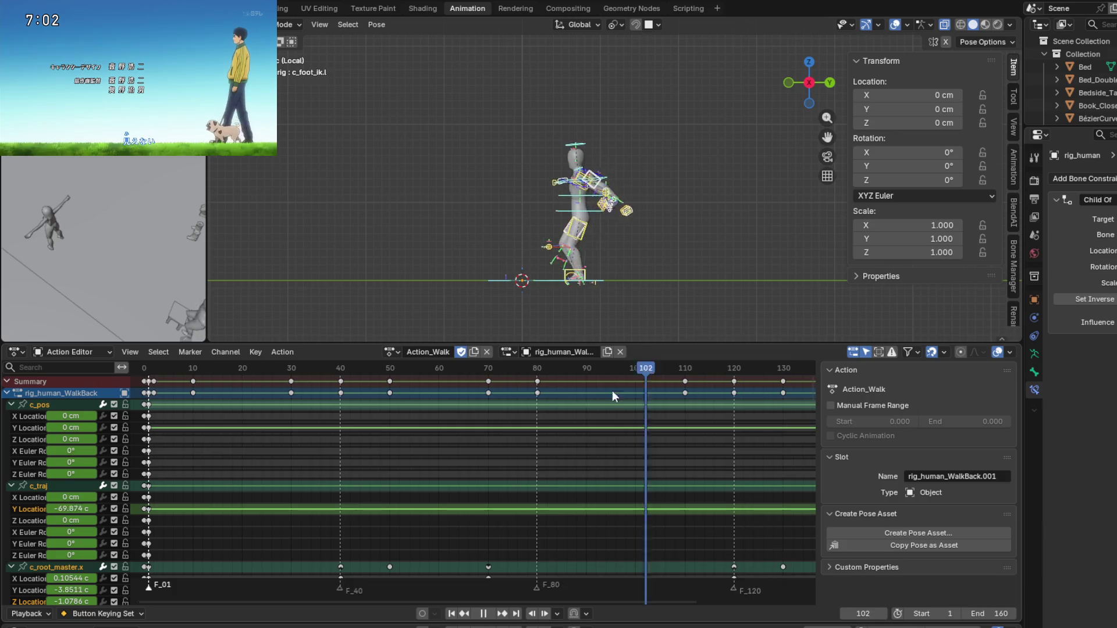
{"action": "left_click_drag", "start_coordinate": [776, 392], "coordinate": [527, 392]}
Select the c_traj trajectory bone to show its keys, reading −53.27 cm on Y.
{"action": "mouse_move", "coordinate": [532, 222]}
{"action": "middle_mouse_down"}
{"action": "mouse_move", "coordinate": [597, 267]}
{"action": "mouse_move", "coordinate": [538, 274]}
{"action": "mouse_move", "coordinate": [501, 261]}
{"action": "middle_mouse_up"}
{"action": "scroll", "coordinate": [478, 285], "scroll_direction": "up", "scroll_amount": 2}
{"action": "scroll", "coordinate": [560, 282], "scroll_direction": "up", "scroll_amount": 2}
{"action": "left_click", "coordinate": [496, 258]}
{"action": "key", "text": "g"}
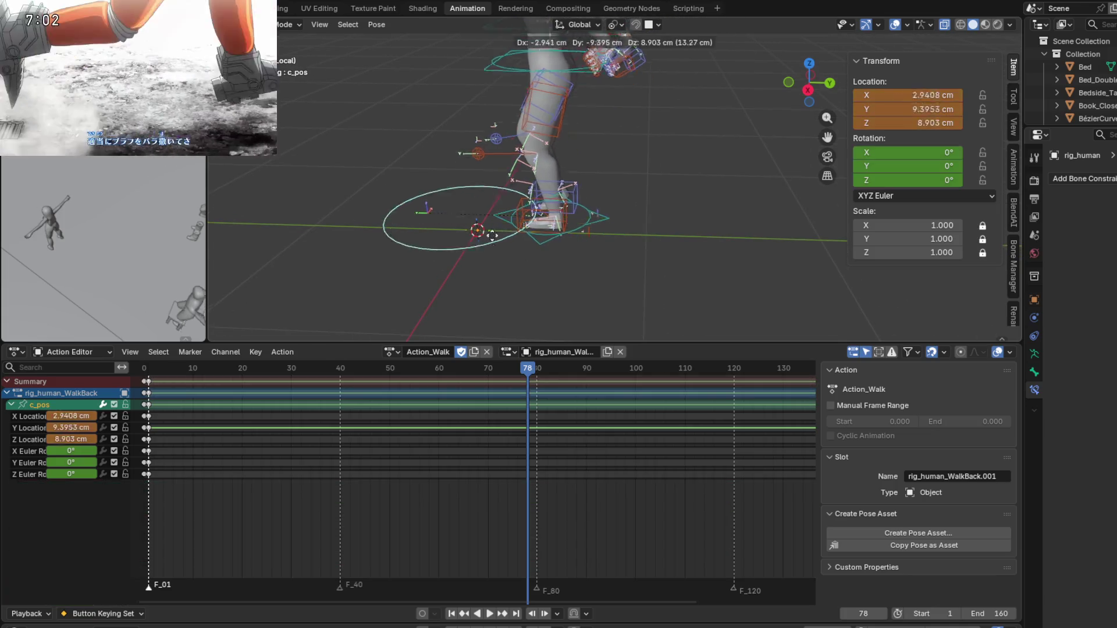
{"action": "key", "text": "Escape"}
{"action": "left_click", "coordinate": [624, 234]}
{"action": "key", "text": "g"}
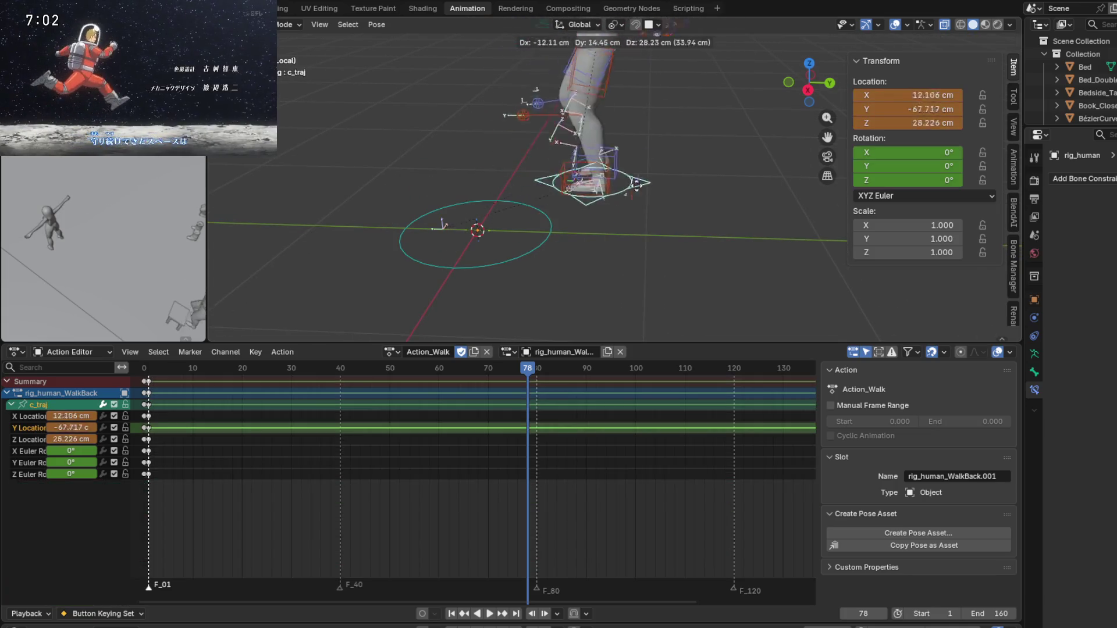
{"action": "key", "text": "Escape"}
{"action": "scroll", "coordinate": [658, 204], "scroll_direction": "down", "scroll_amount": 4}
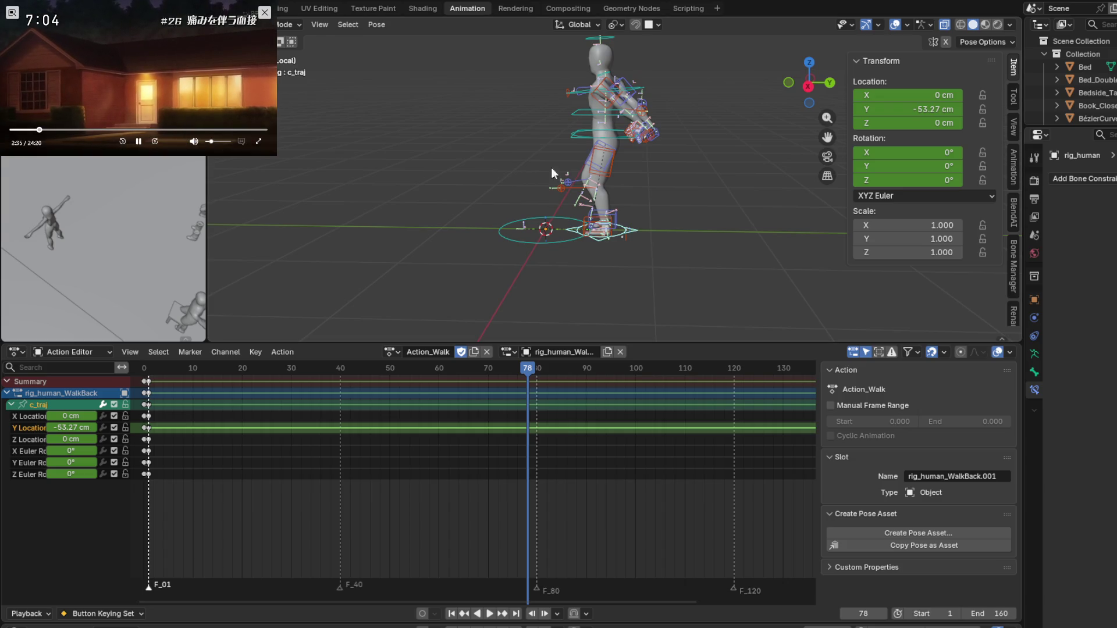
{"action": "mouse_move", "coordinate": [596, 217]}
{"action": "middle_mouse_down"}
{"action": "mouse_move", "coordinate": [601, 184]}
{"action": "mouse_move", "coordinate": [621, 188]}
{"action": "middle_mouse_up"}
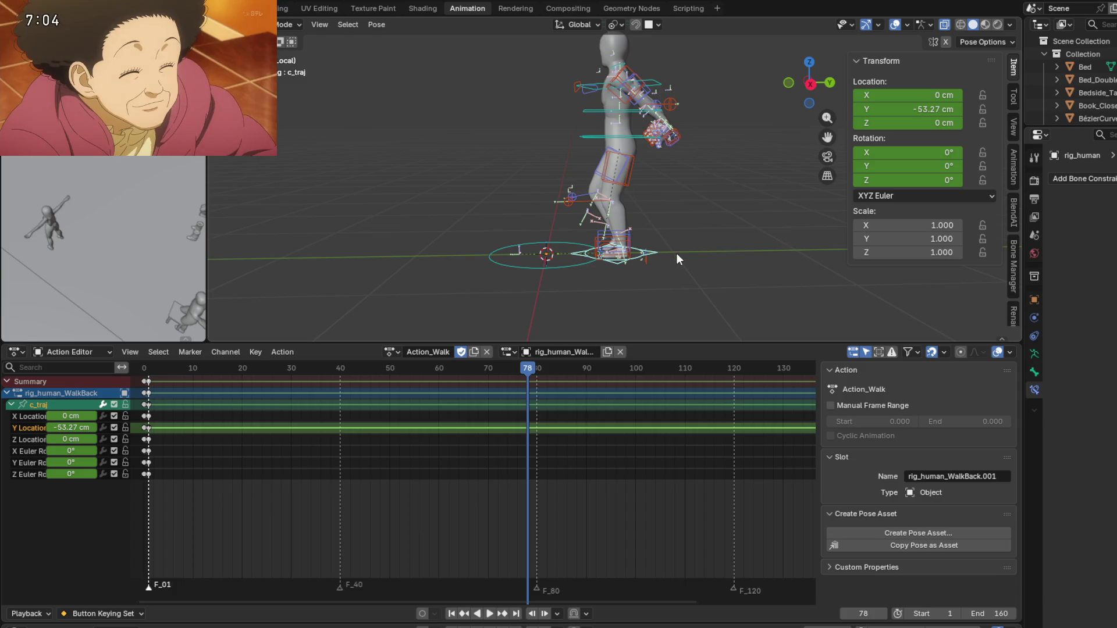
{"action": "mouse_move", "coordinate": [677, 253]}
{"action": "middle_mouse_down"}
{"action": "mouse_move", "coordinate": [772, 211]}
{"action": "mouse_move", "coordinate": [673, 253]}
{"action": "middle_mouse_up"}
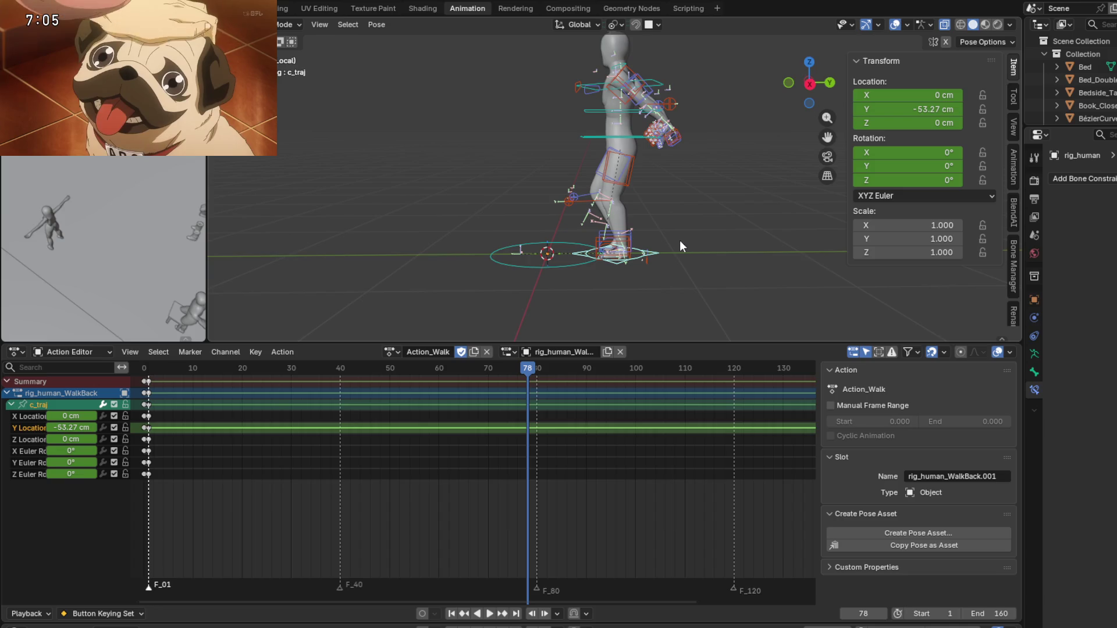
{"action": "key", "text": "g"}
{"action": "key", "text": "y"}
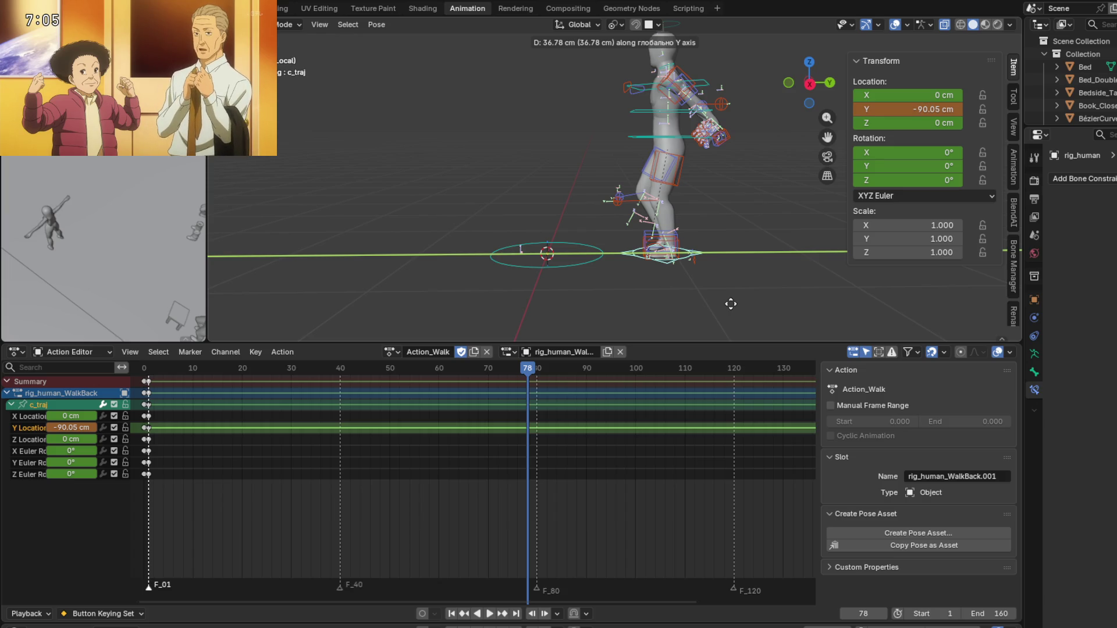
{"action": "right_click", "coordinate": [801, 307]}
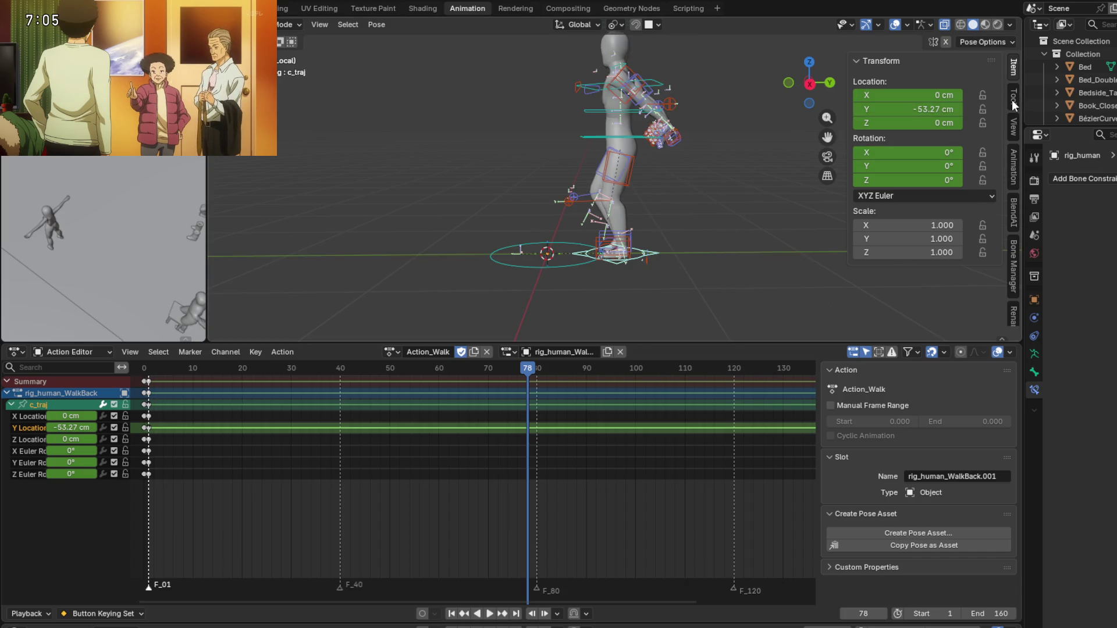
{"action": "scroll", "coordinate": [679, 274], "scroll_direction": "down", "scroll_amount": 1}
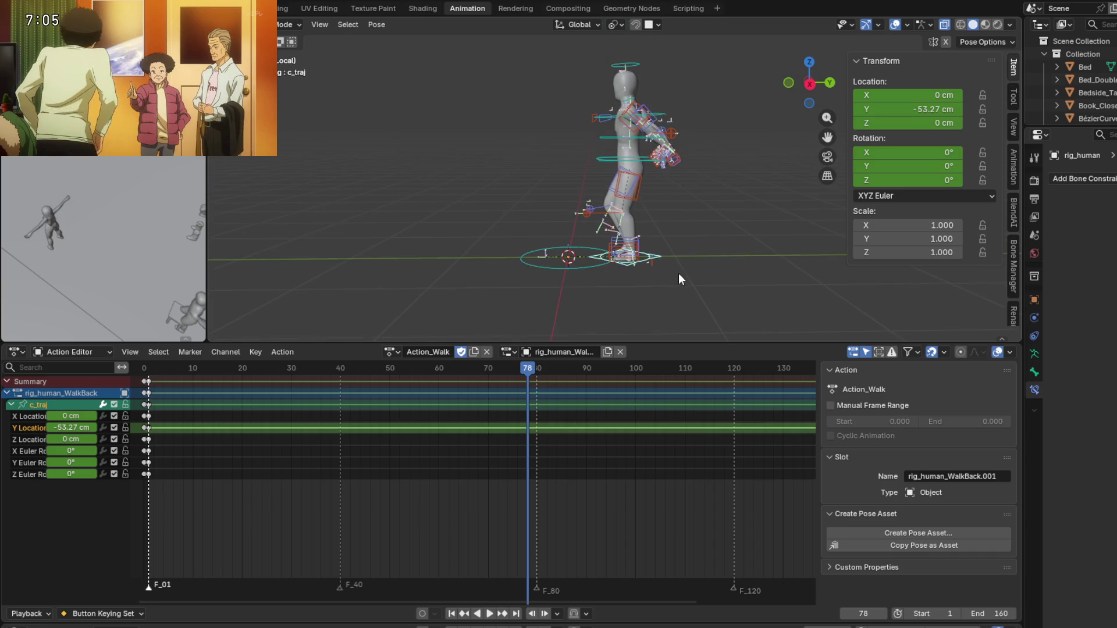
{"action": "scroll", "coordinate": [679, 274], "scroll_direction": "up", "scroll_amount": 1}
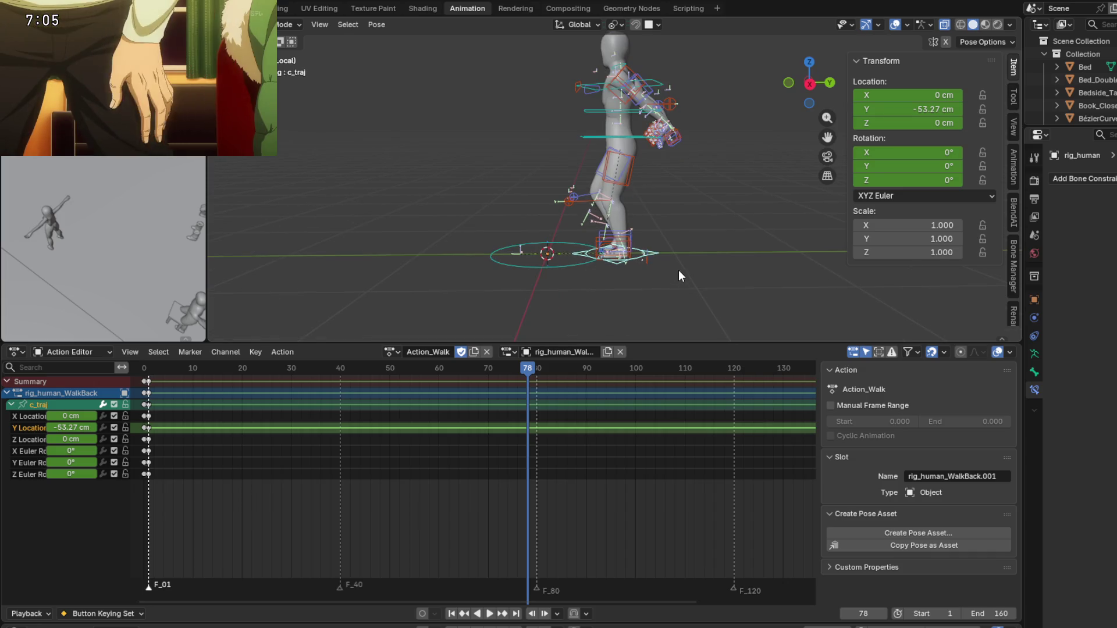
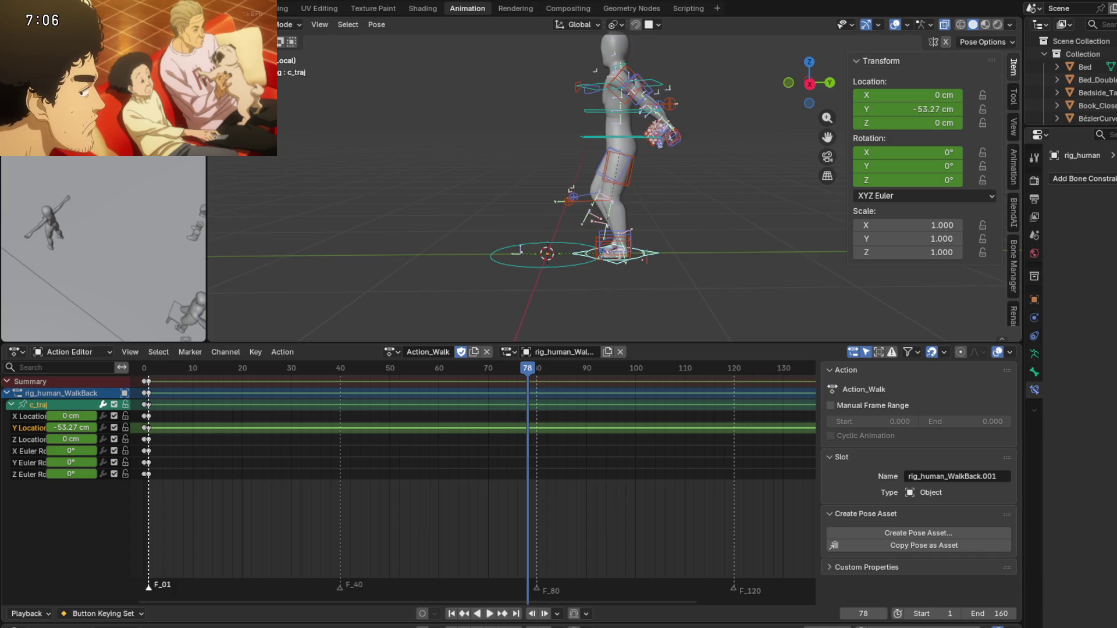
Play the walk animation and bring the playhead back to frame 1.
{"action": "mouse_move", "coordinate": [96, 13]}
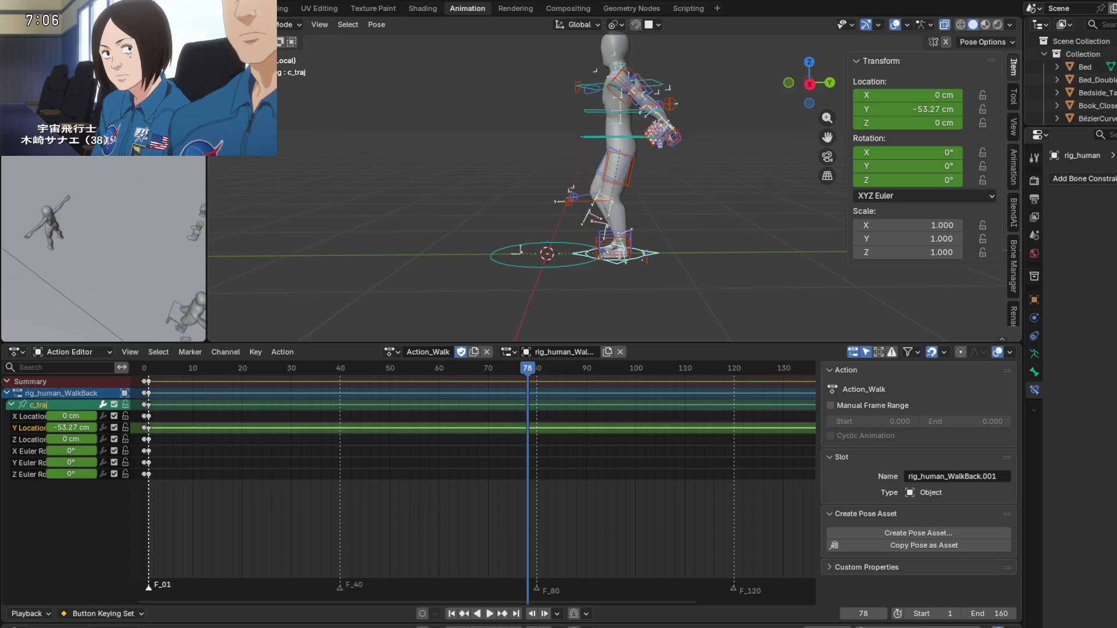
{"action": "mouse_move", "coordinate": [167, 67]}
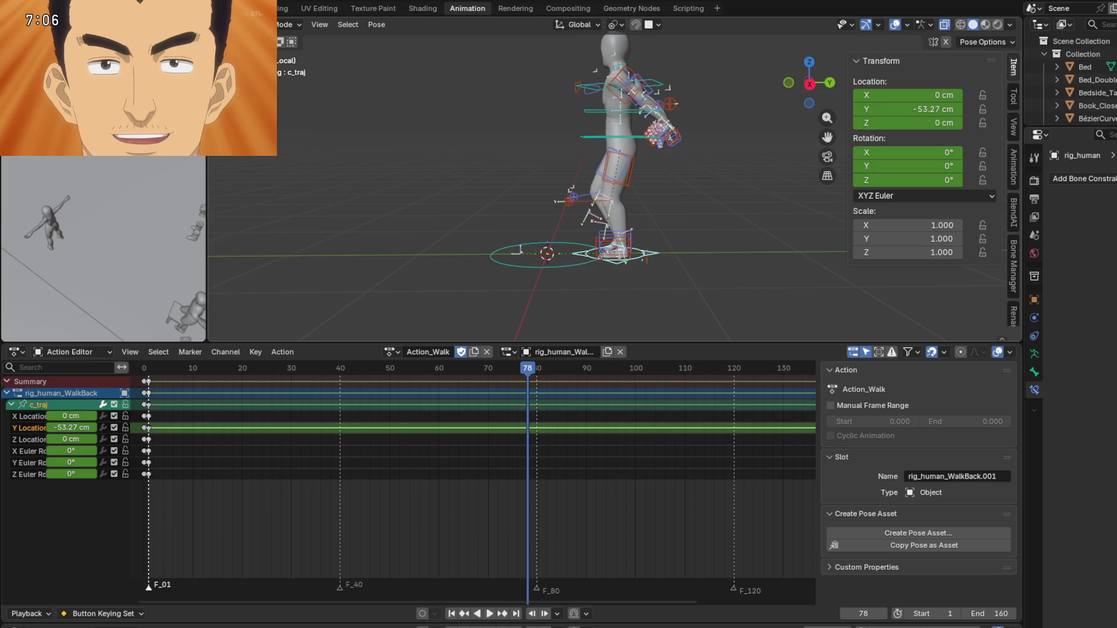
{"action": "mouse_move", "coordinate": [524, 230]}
{"action": "middle_mouse_down"}
{"action": "mouse_move", "coordinate": [561, 233]}
{"action": "mouse_move", "coordinate": [549, 228]}
{"action": "middle_mouse_up"}
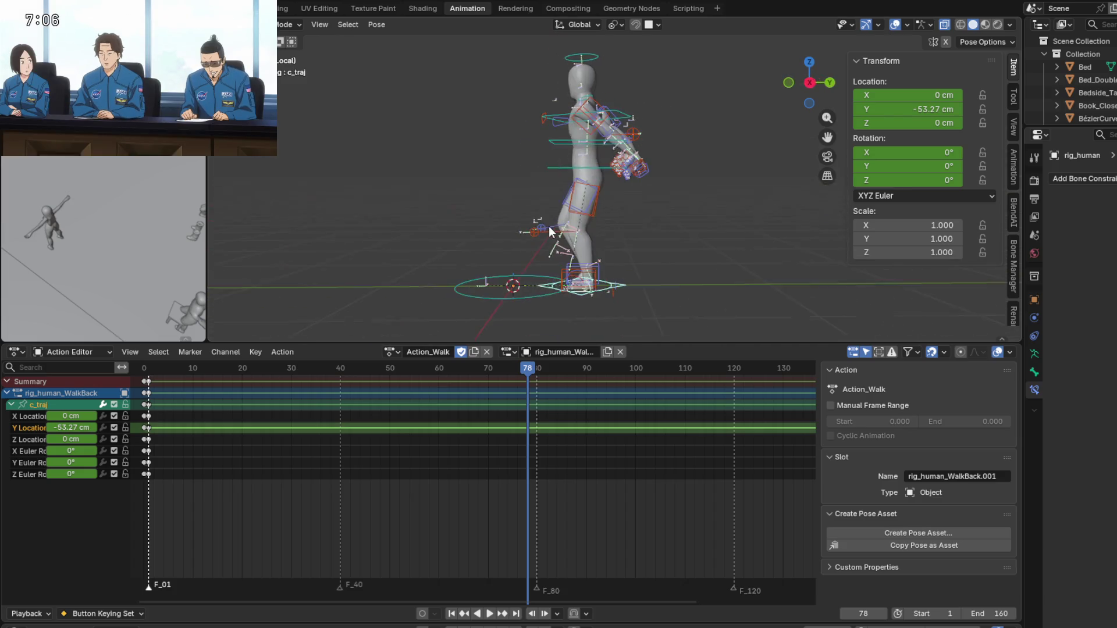
{"action": "key", "text": "space"}
{"action": "left_click_drag", "start_coordinate": [527, 373], "coordinate": [150, 381]}
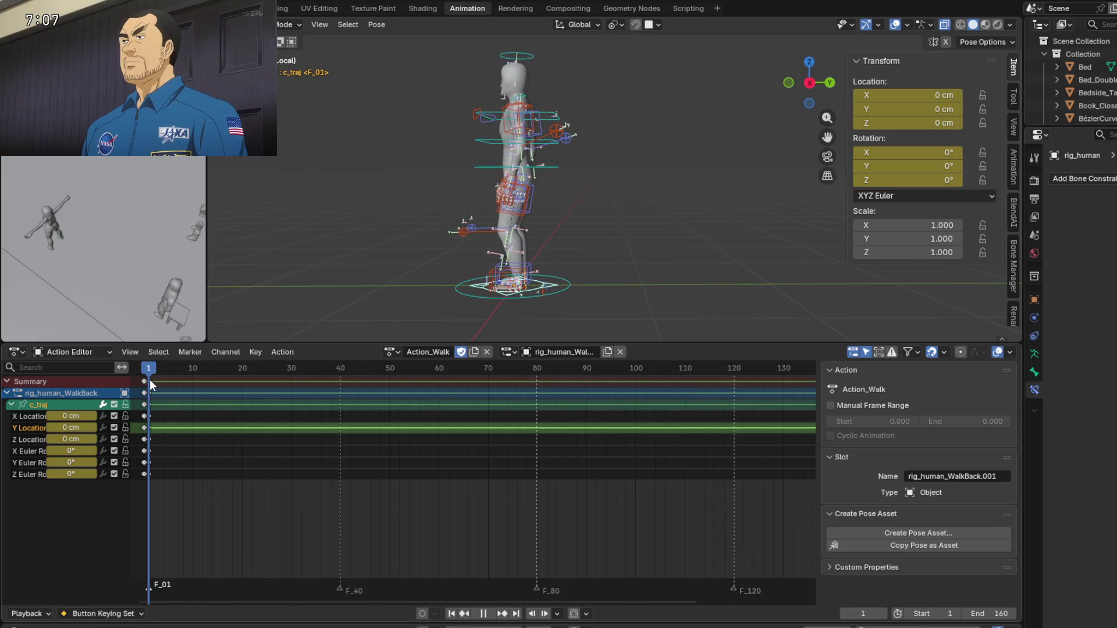
Delete the frame-160 keyframes, then undo to restore them.
{"action": "scroll", "coordinate": [665, 399], "scroll_direction": "down", "scroll_amount": 3}
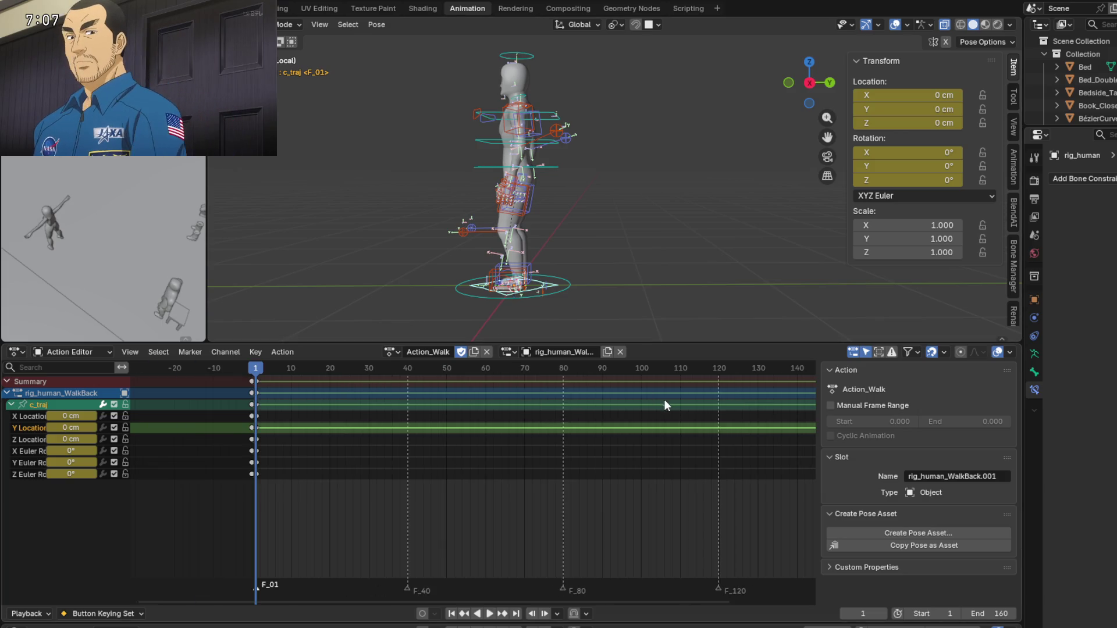
{"action": "middle_click_drag", "start_coordinate": [695, 432], "coordinate": [577, 431]}
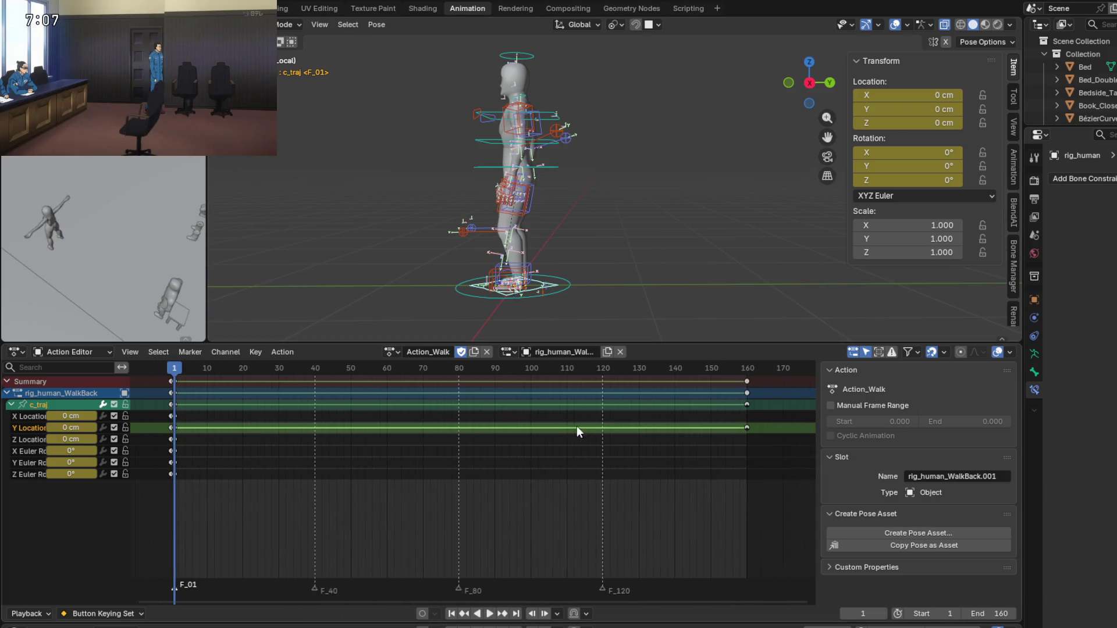
{"action": "left_click_drag", "start_coordinate": [735, 379], "coordinate": [735, 379]}
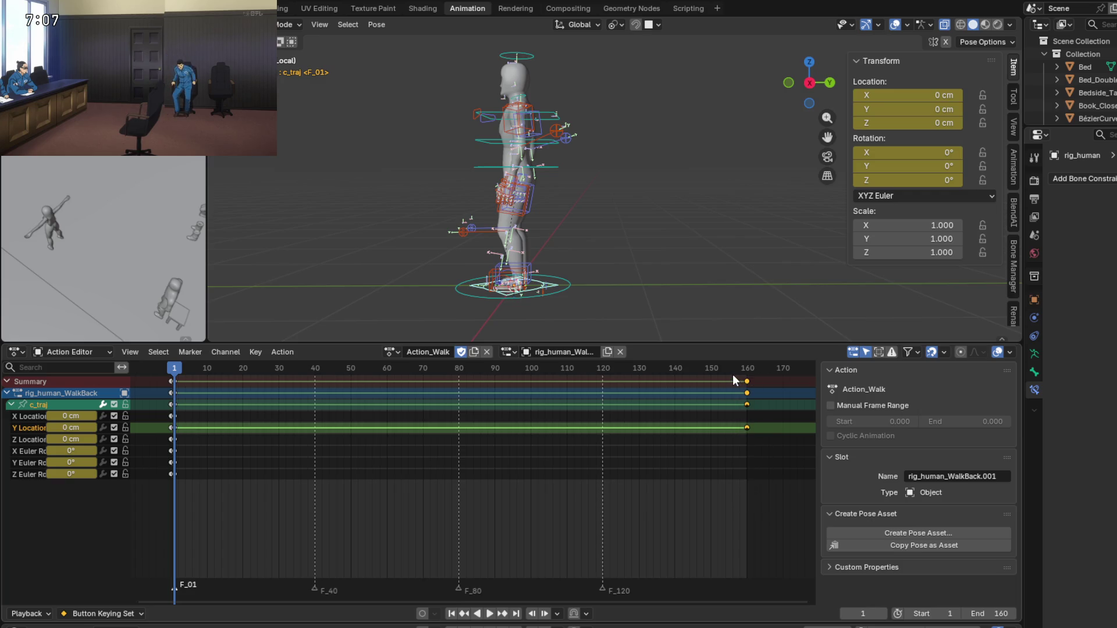
{"action": "key", "text": "Delete"}
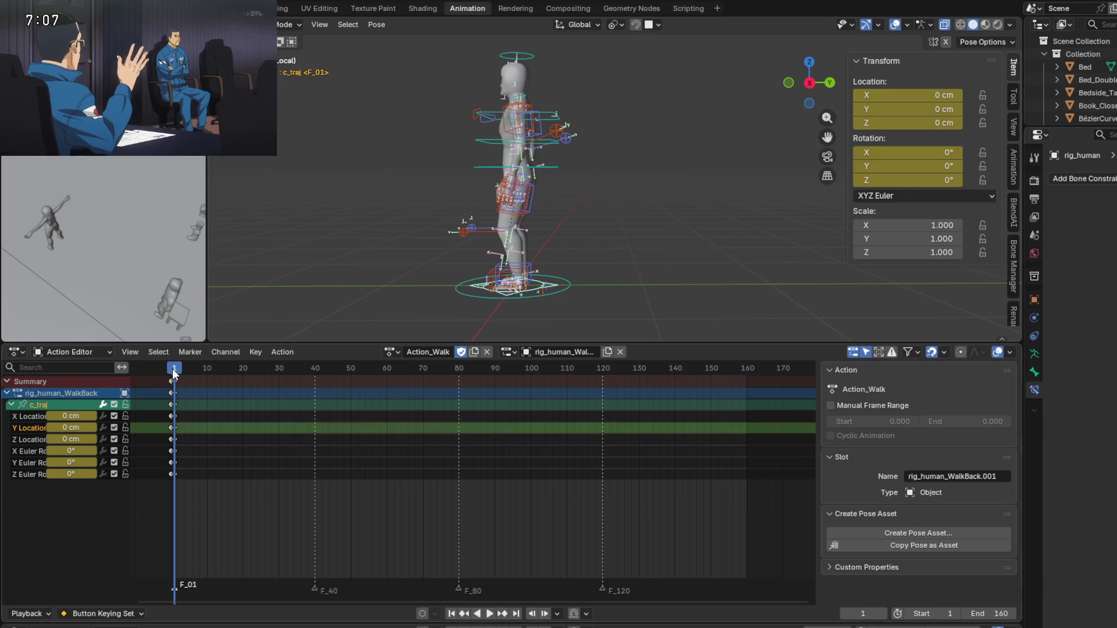
{"action": "key", "text": "ctrl+z"}
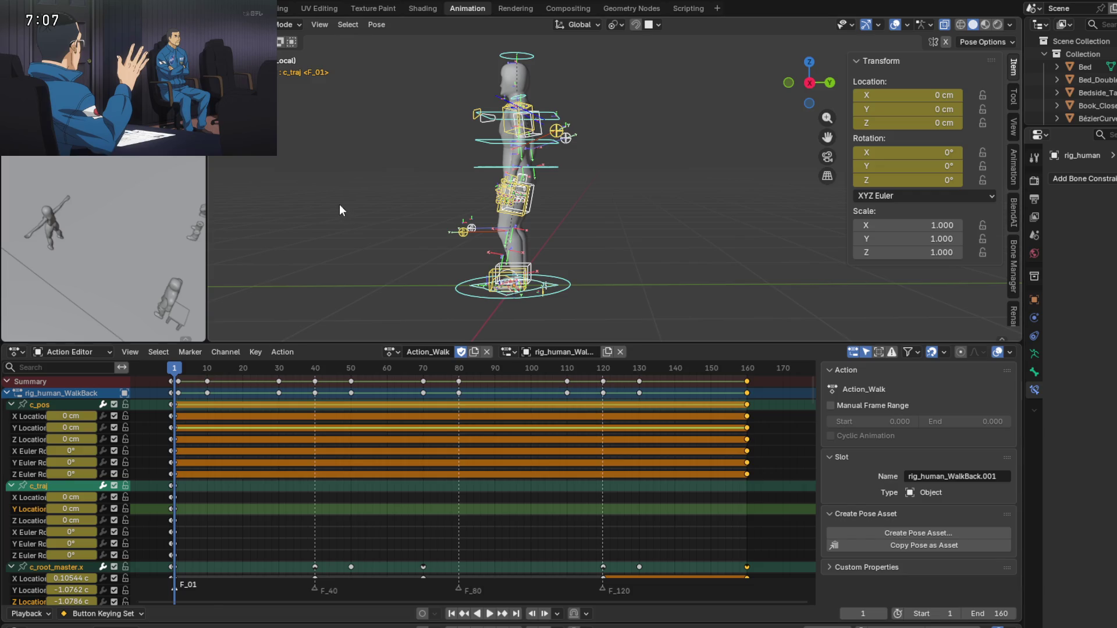
Orbit around the rig and select the left foot IK control.
{"action": "middle_click_drag", "start_coordinate": [389, 224], "coordinate": [464, 229]}
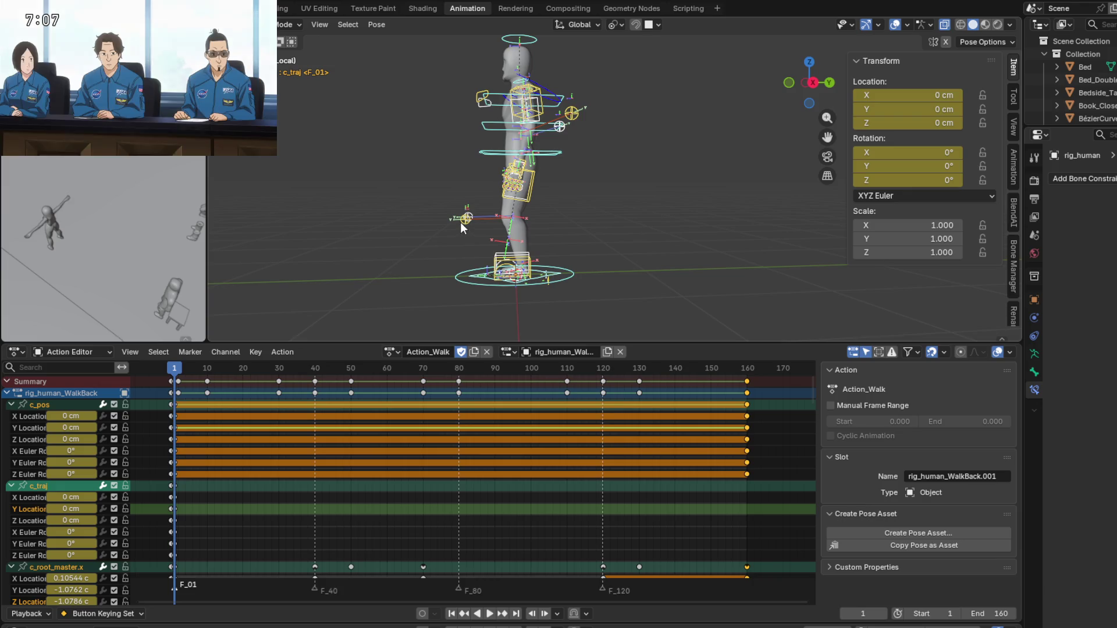
{"action": "middle_click_drag", "start_coordinate": [460, 222], "coordinate": [584, 241]}
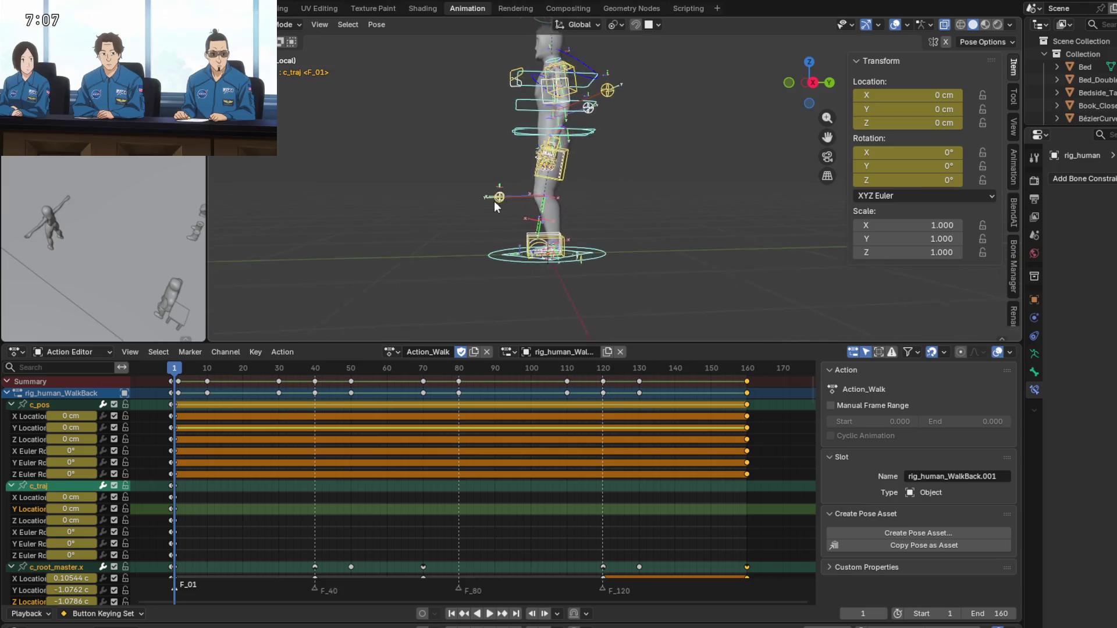
{"action": "scroll", "coordinate": [635, 256], "scroll_direction": "up", "scroll_amount": 5}
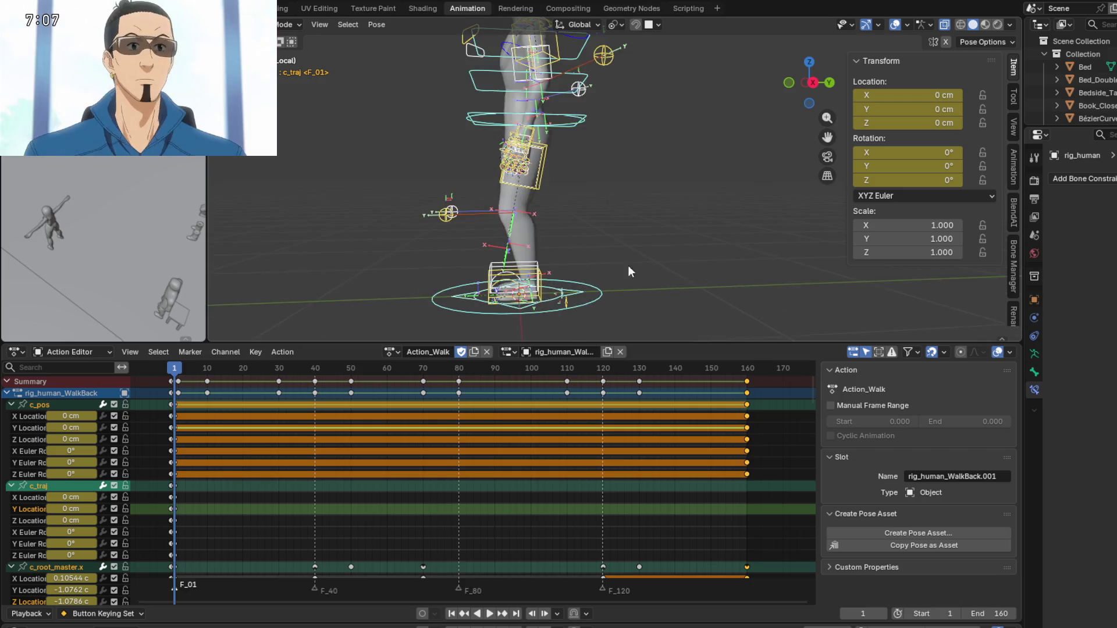
{"action": "left_click", "coordinate": [511, 278]}
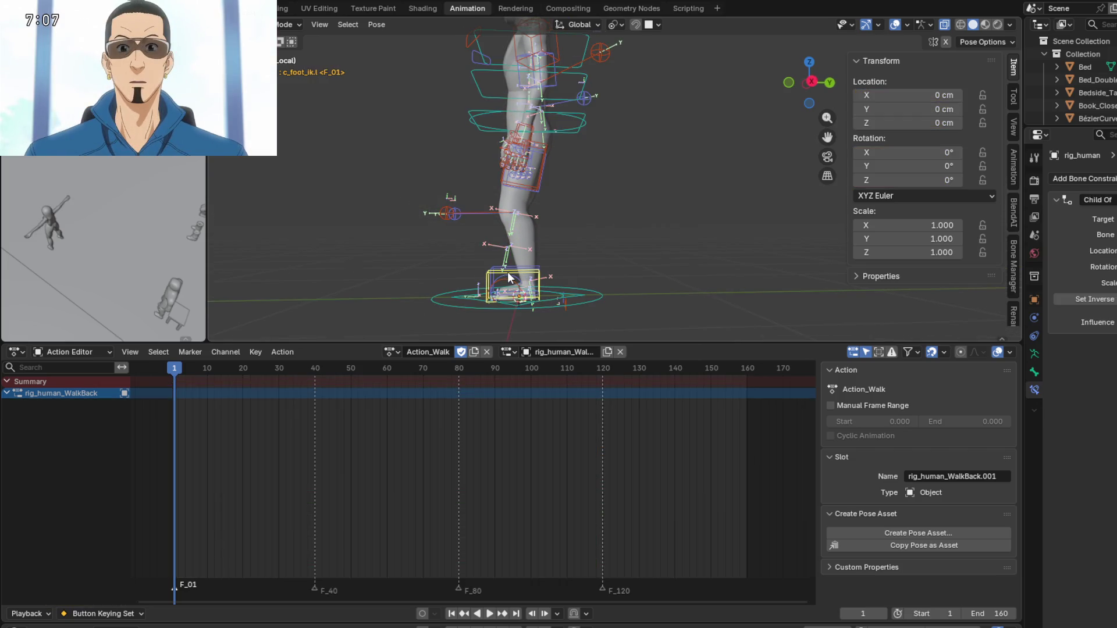
Frame the view on the feet and select the right, then left, foot IK control.
{"action": "scroll", "coordinate": [512, 273], "scroll_direction": "up", "scroll_amount": 2}
{"action": "mouse_move", "coordinate": [553, 294]}
{"action": "middle_mouse_down", "text": "shift"}
{"action": "mouse_move", "coordinate": [557, 222]}
{"action": "mouse_move", "coordinate": [556, 243]}
{"action": "middle_mouse_up", "text": "shift"}
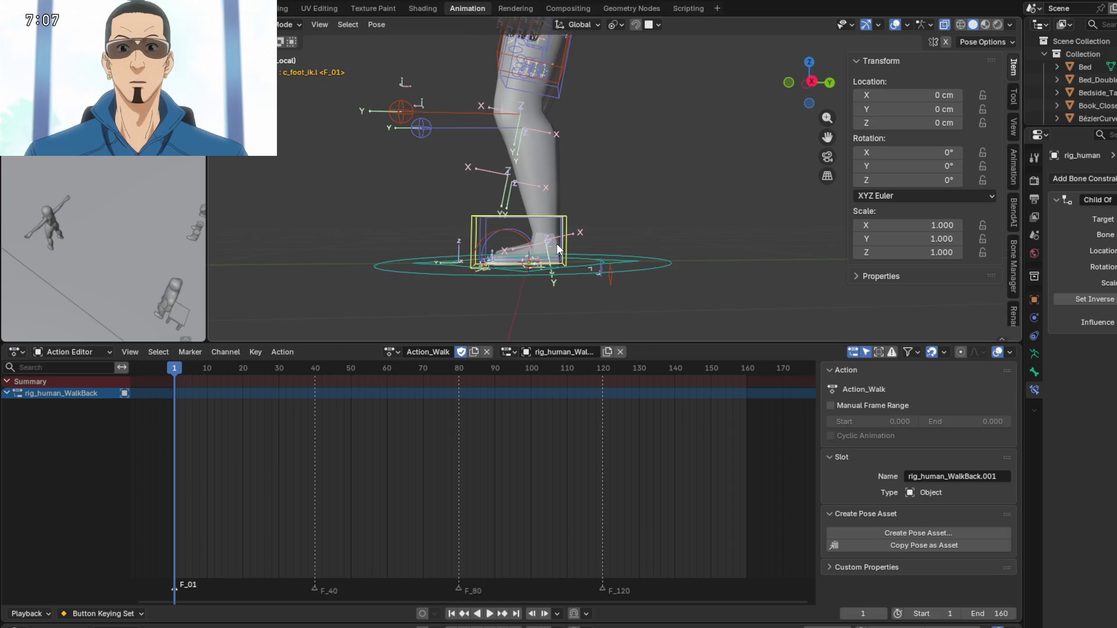
{"action": "scroll", "coordinate": [586, 268], "scroll_direction": "down", "scroll_amount": 1}
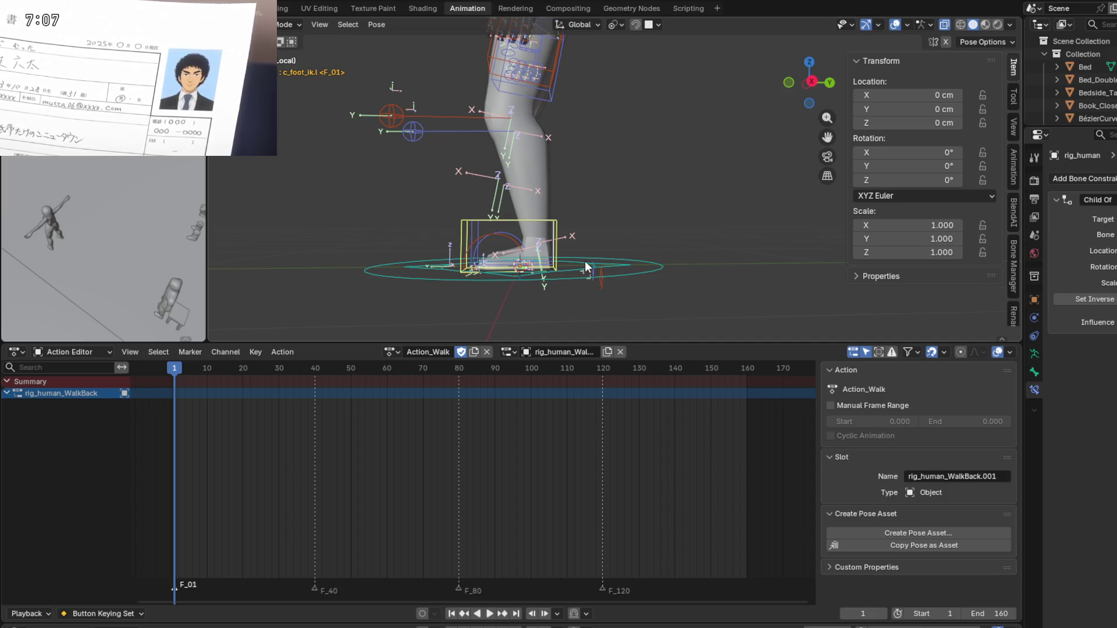
{"action": "mouse_move", "coordinate": [590, 267]}
{"action": "middle_mouse_down"}
{"action": "mouse_move", "coordinate": [615, 236]}
{"action": "mouse_move", "coordinate": [554, 248]}
{"action": "middle_mouse_up"}
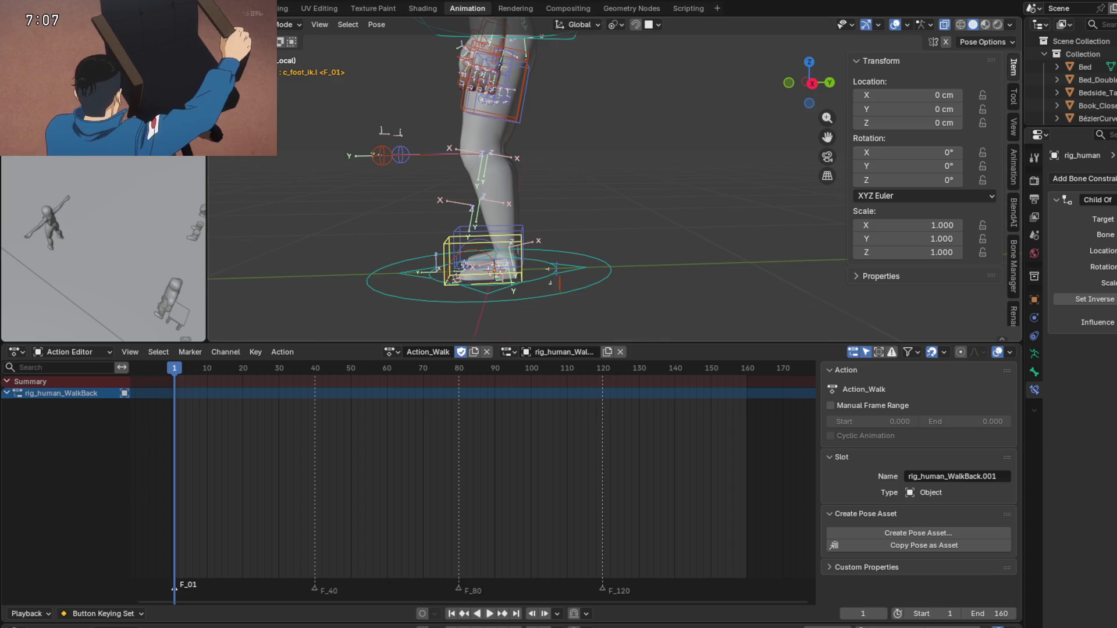
{"action": "scroll", "coordinate": [620, 214], "scroll_direction": "down", "scroll_amount": 1}
{"action": "scroll", "coordinate": [611, 230], "scroll_direction": "down", "scroll_amount": 1}
{"action": "scroll", "coordinate": [603, 249], "scroll_direction": "up", "scroll_amount": 2}
{"action": "scroll", "coordinate": [610, 230], "scroll_direction": "up", "scroll_amount": 1}
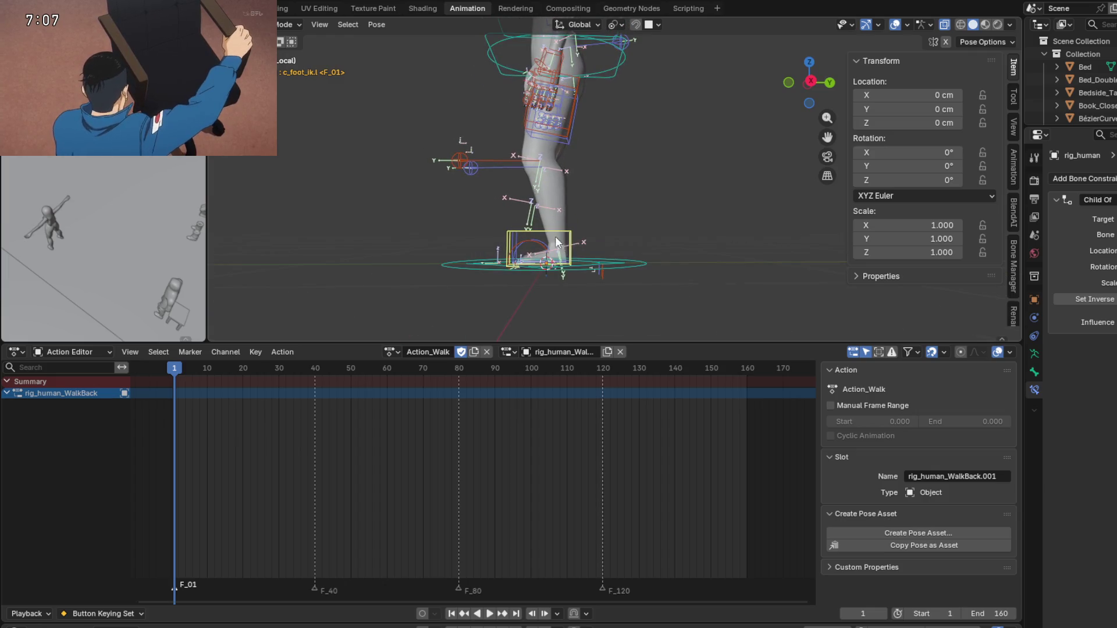
{"action": "left_click", "coordinate": [536, 234]}
{"action": "left_click", "coordinate": [534, 236]}
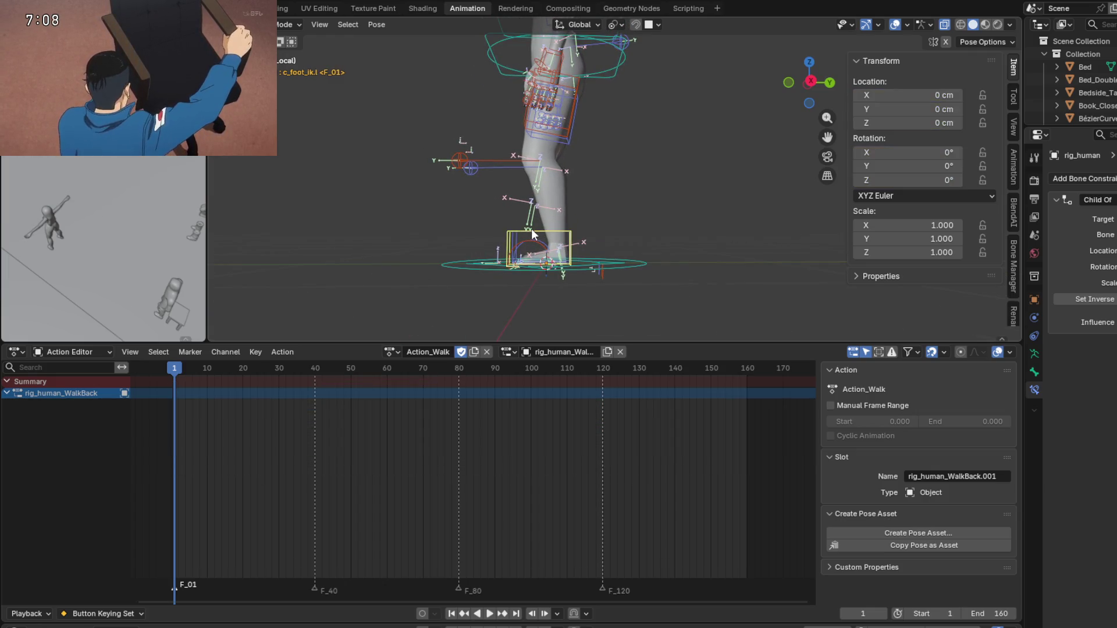
Play the walk cycle and stop it at frame 24.
{"action": "middle_click_drag", "start_coordinate": [543, 239], "coordinate": [551, 245]}
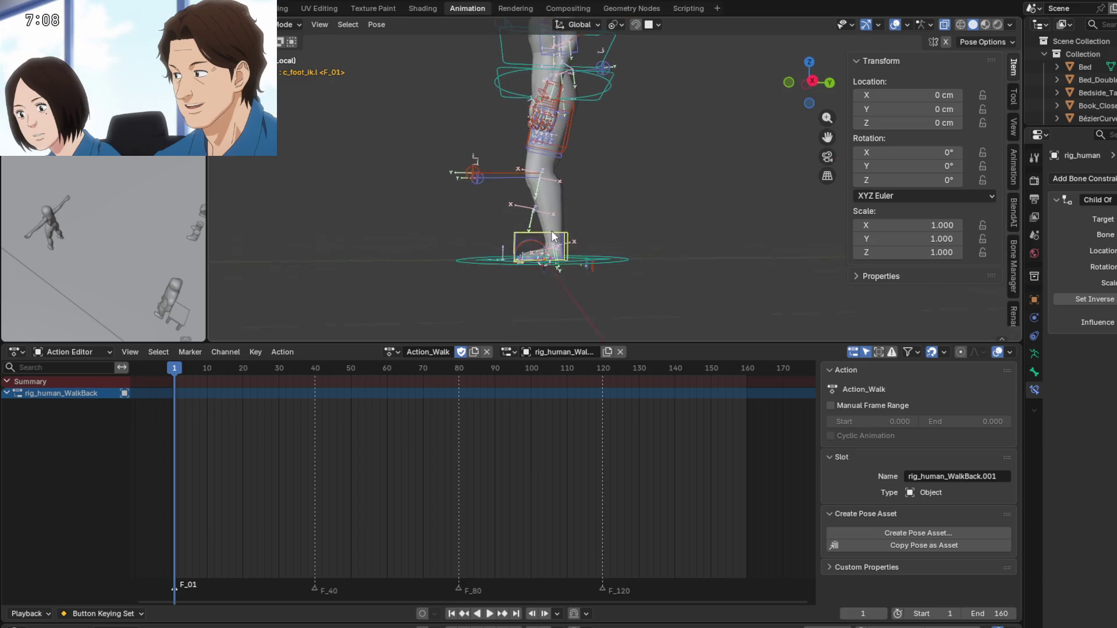
{"action": "left_click", "coordinate": [490, 614]}
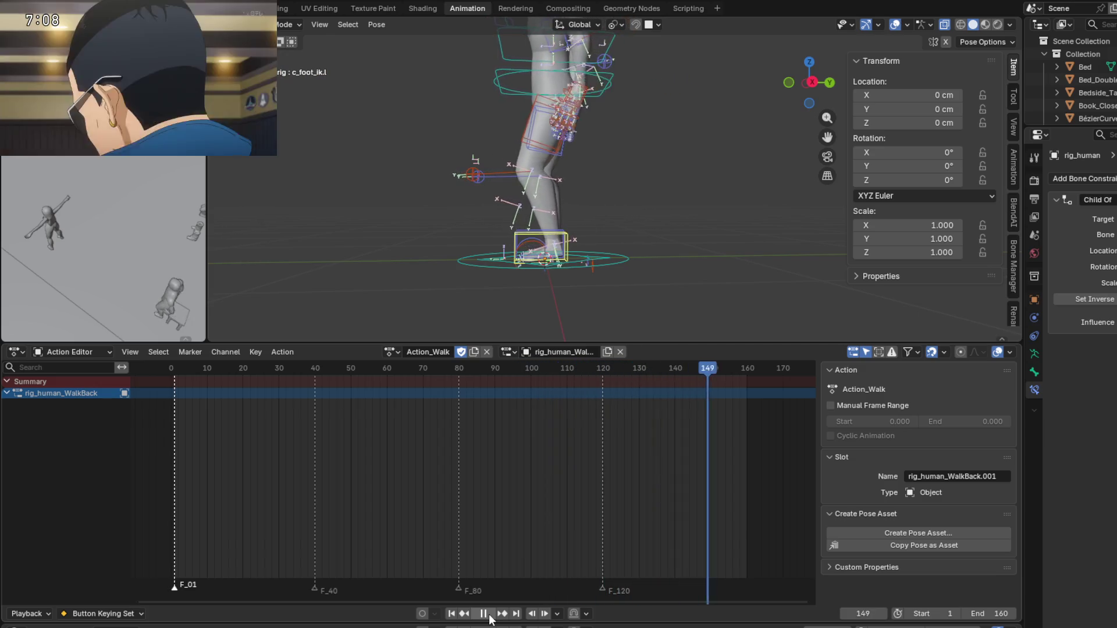
{"action": "key", "text": "space"}
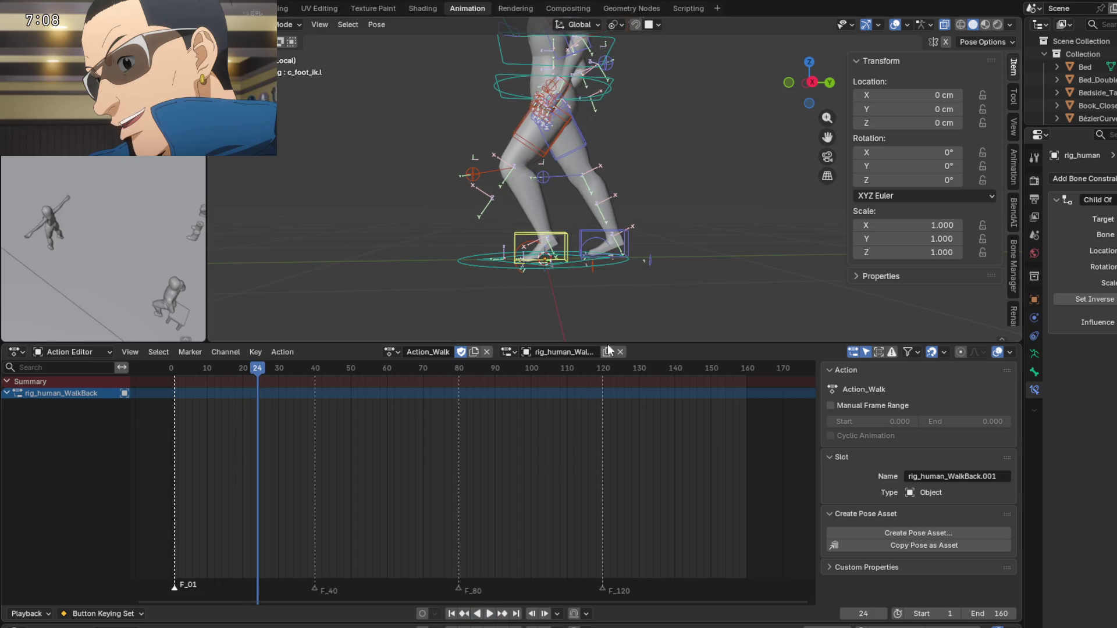
Select the right foot IK control and replay the walk from frame 1.
{"action": "middle_click_drag", "start_coordinate": [646, 279], "coordinate": [672, 249]}
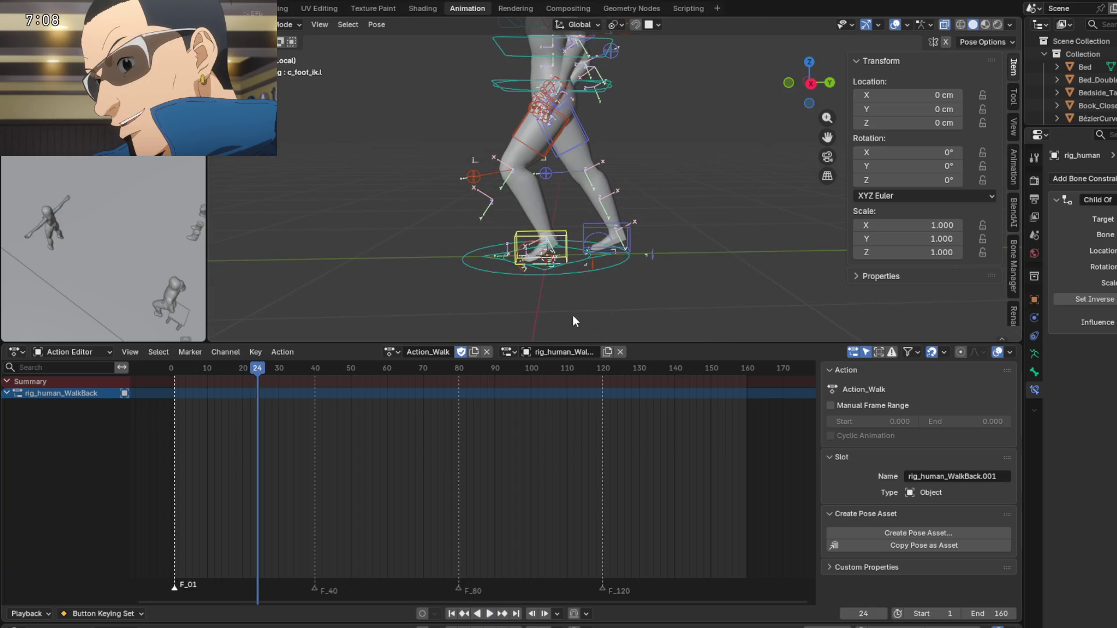
{"action": "middle_click_drag", "start_coordinate": [573, 316], "coordinate": [577, 309]}
{"action": "left_click", "coordinate": [590, 233]}
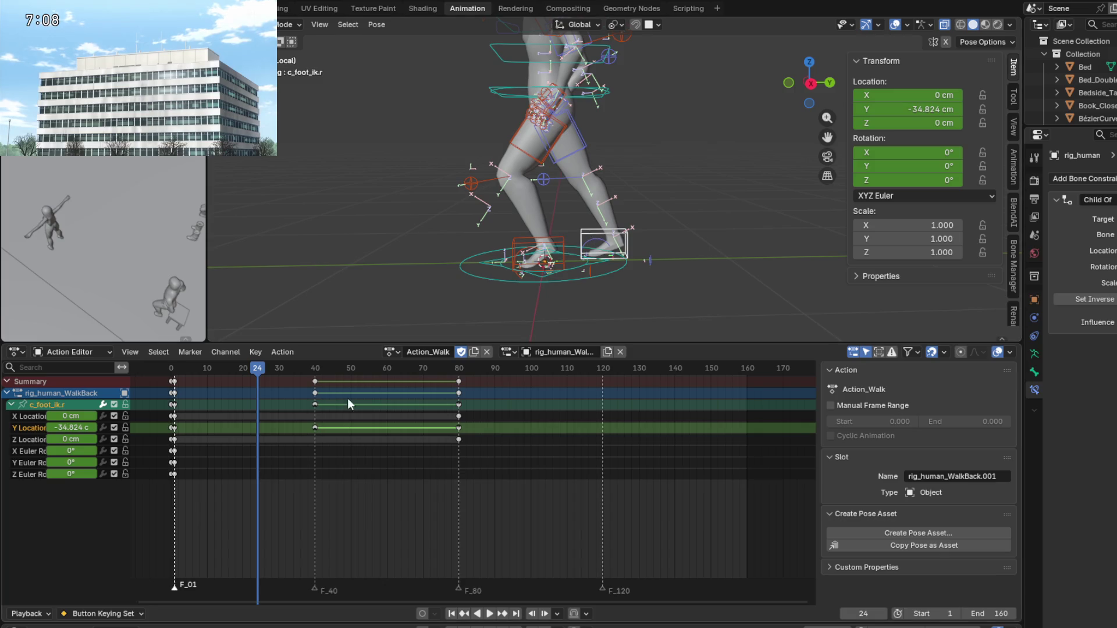
{"action": "mouse_move", "coordinate": [259, 374]}
{"action": "left_mouse_down"}
{"action": "mouse_move", "coordinate": [175, 368]}
{"action": "mouse_move", "coordinate": [459, 357]}
{"action": "left_mouse_up"}
{"action": "key", "text": "space"}
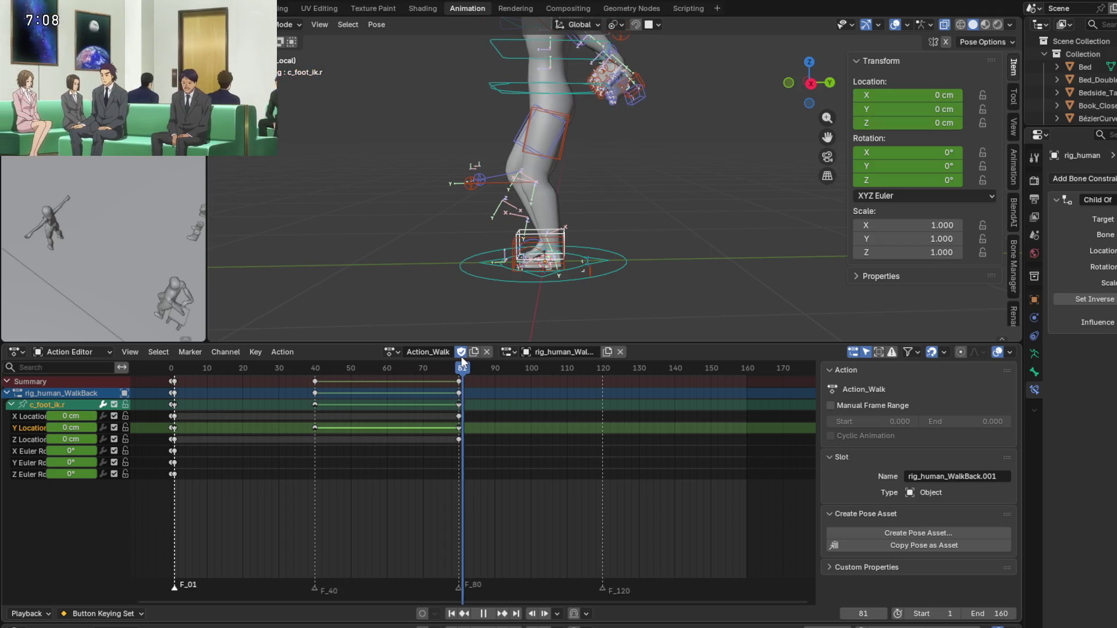
Move the view closer to the leg and preview playback, scrubbing toward frame 44.
{"action": "middle_click_drag", "start_coordinate": [560, 229], "coordinate": [548, 261]}
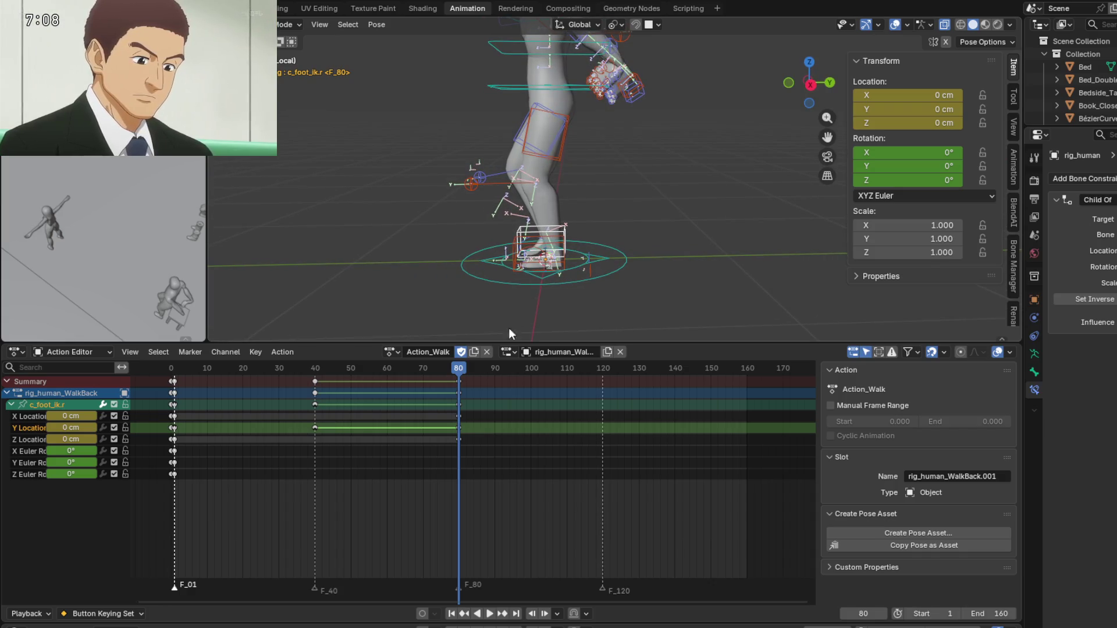
{"action": "middle_click_drag", "start_coordinate": [509, 327], "coordinate": [595, 271]}
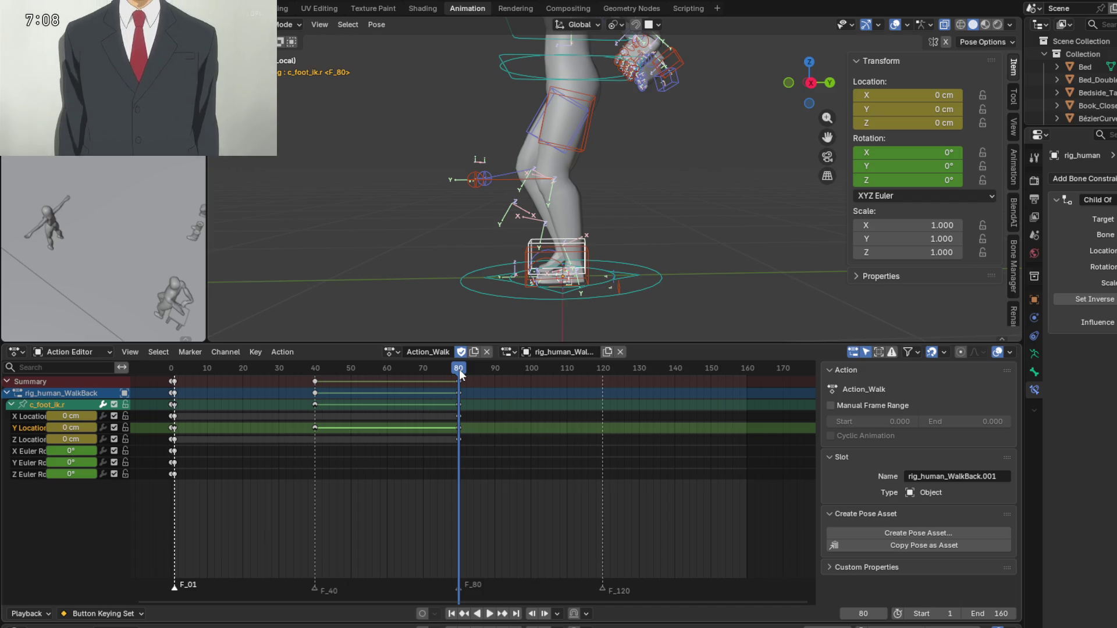
{"action": "key", "text": "space"}
{"action": "mouse_move", "coordinate": [474, 368]}
{"action": "left_mouse_down"}
{"action": "mouse_move", "coordinate": [200, 384]}
{"action": "mouse_move", "coordinate": [316, 383]}
{"action": "left_mouse_up"}
Stop at frame 40 and scrub through the right foot's step to inspect it.
{"action": "key", "text": "space"}
{"action": "middle_click_drag", "start_coordinate": [564, 251], "coordinate": [591, 237]}
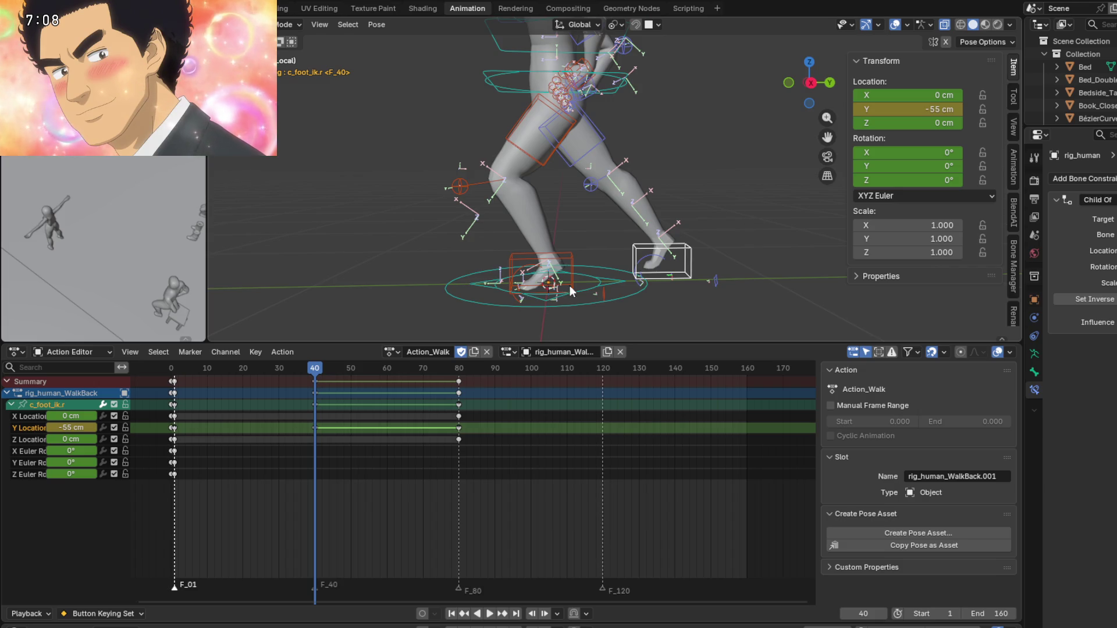
{"action": "mouse_move", "coordinate": [322, 368]}
{"action": "left_mouse_down"}
{"action": "mouse_move", "coordinate": [300, 376]}
{"action": "mouse_move", "coordinate": [315, 385]}
{"action": "left_mouse_up"}
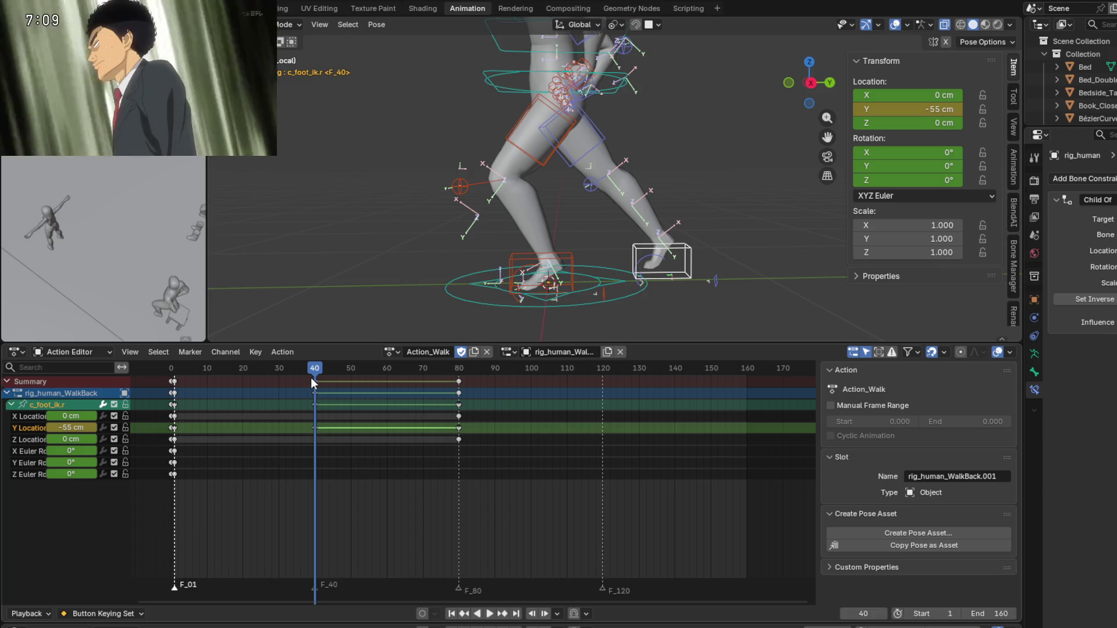
{"action": "middle_click_drag", "start_coordinate": [675, 271], "coordinate": [673, 256], "text": "shift"}
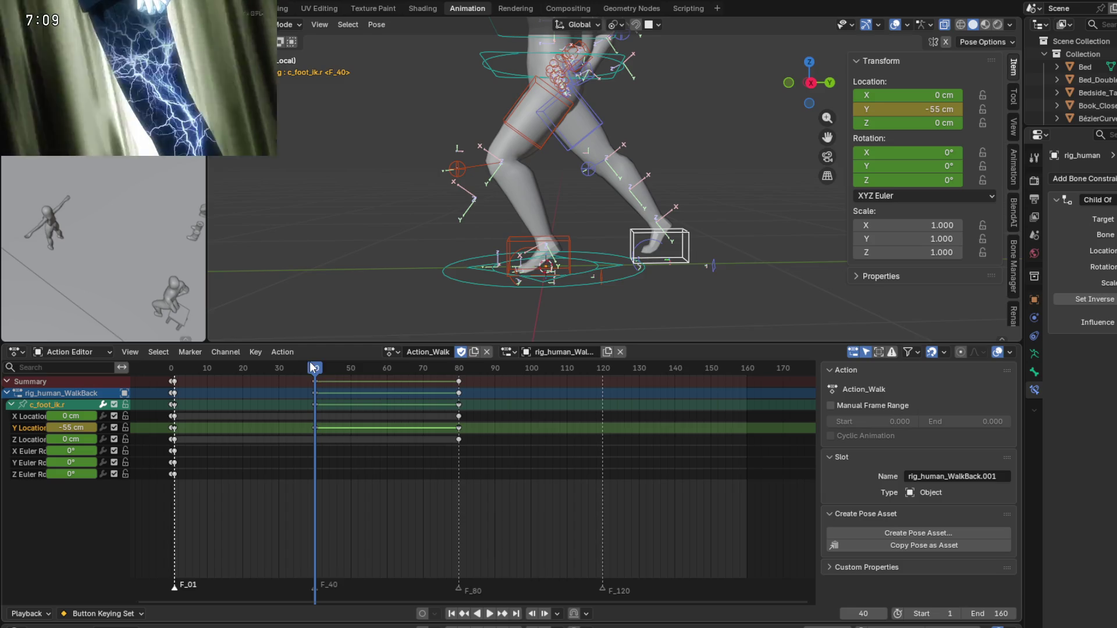
{"action": "key", "text": "space"}
{"action": "left_click_drag", "start_coordinate": [362, 368], "coordinate": [282, 369]}
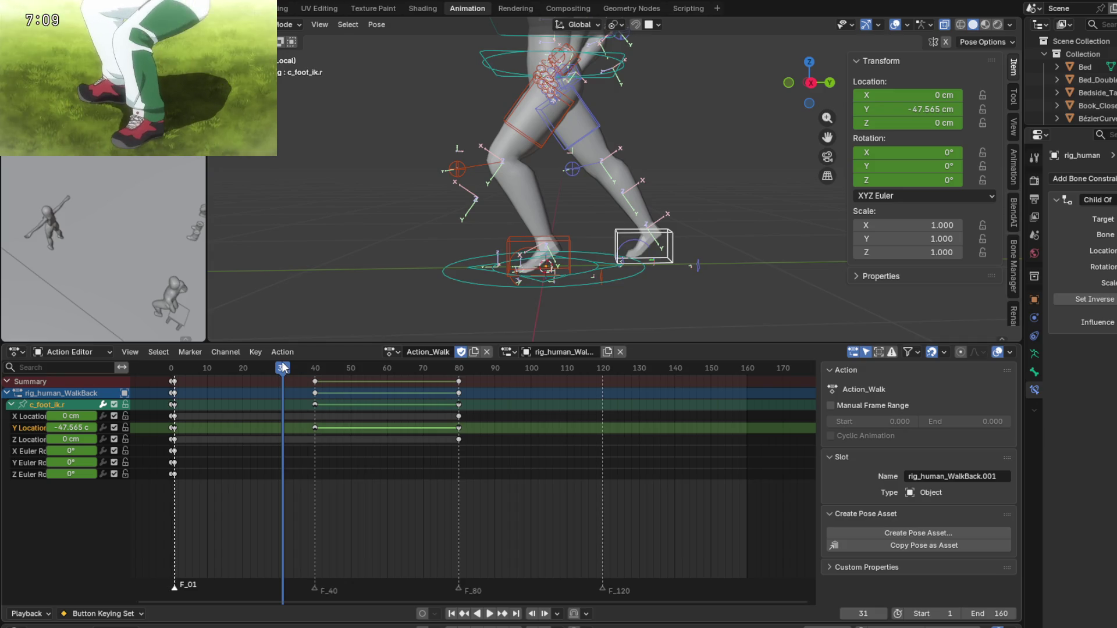
Move the right foot's frame-80 keys out to frame 120.
{"action": "middle_click_drag", "start_coordinate": [627, 285], "coordinate": [599, 255]}
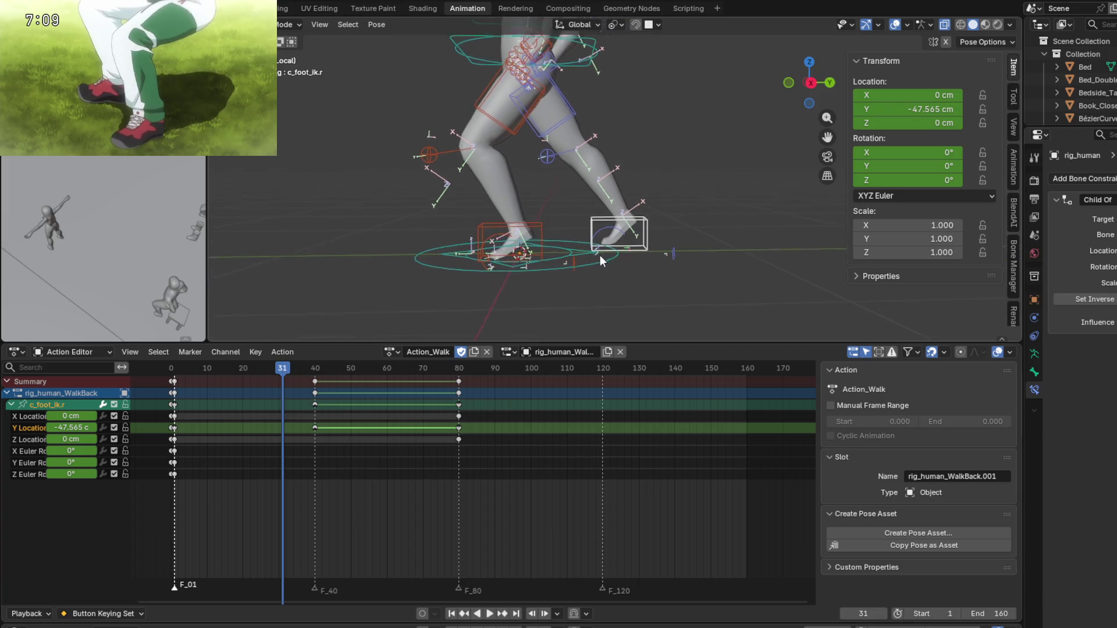
{"action": "mouse_move", "coordinate": [498, 482]}
{"action": "left_mouse_down"}
{"action": "mouse_move", "coordinate": [310, 381]}
{"action": "mouse_move", "coordinate": [604, 387]}
{"action": "left_mouse_up"}
{"action": "left_click_drag", "start_coordinate": [282, 368], "coordinate": [315, 373]}
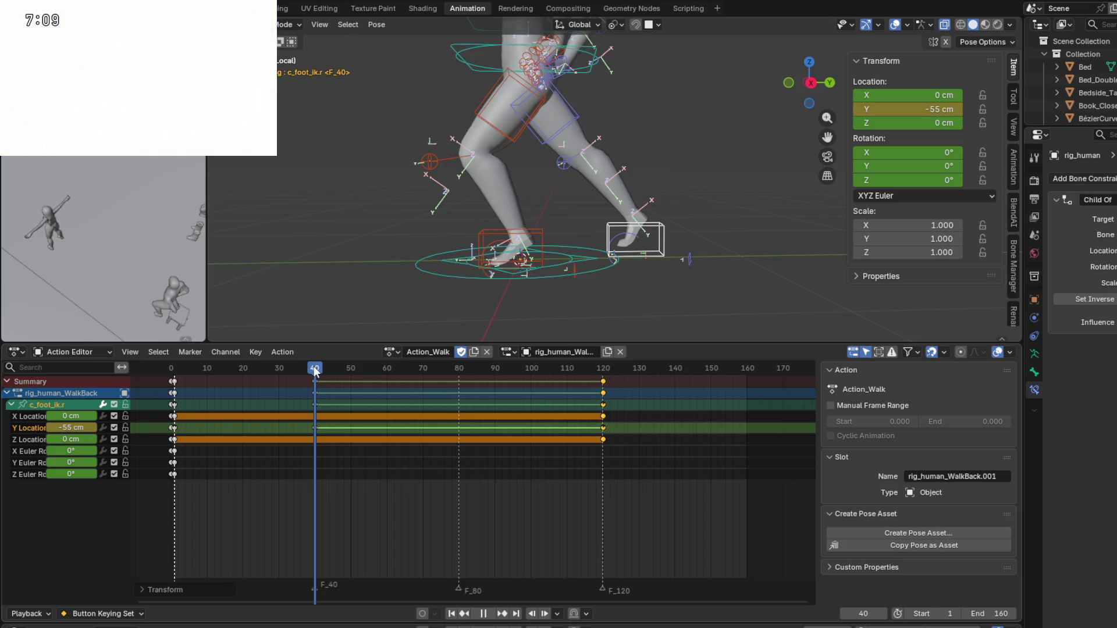
{"action": "left_click_drag", "start_coordinate": [315, 371], "coordinate": [288, 368]}
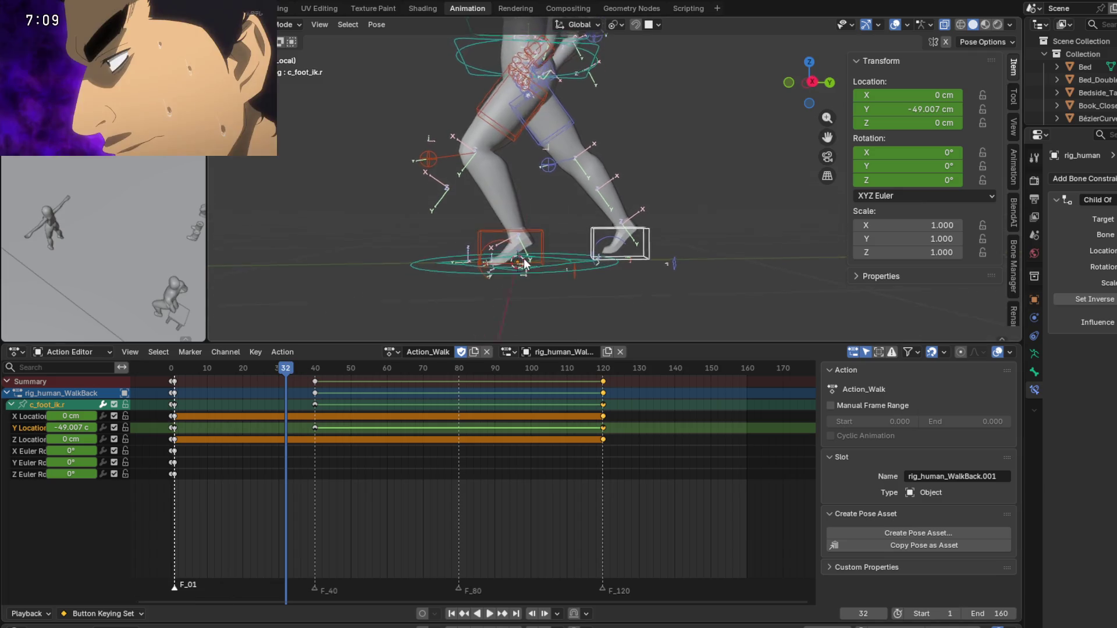
{"action": "middle_click_drag", "start_coordinate": [516, 266], "coordinate": [517, 284], "text": "shift"}
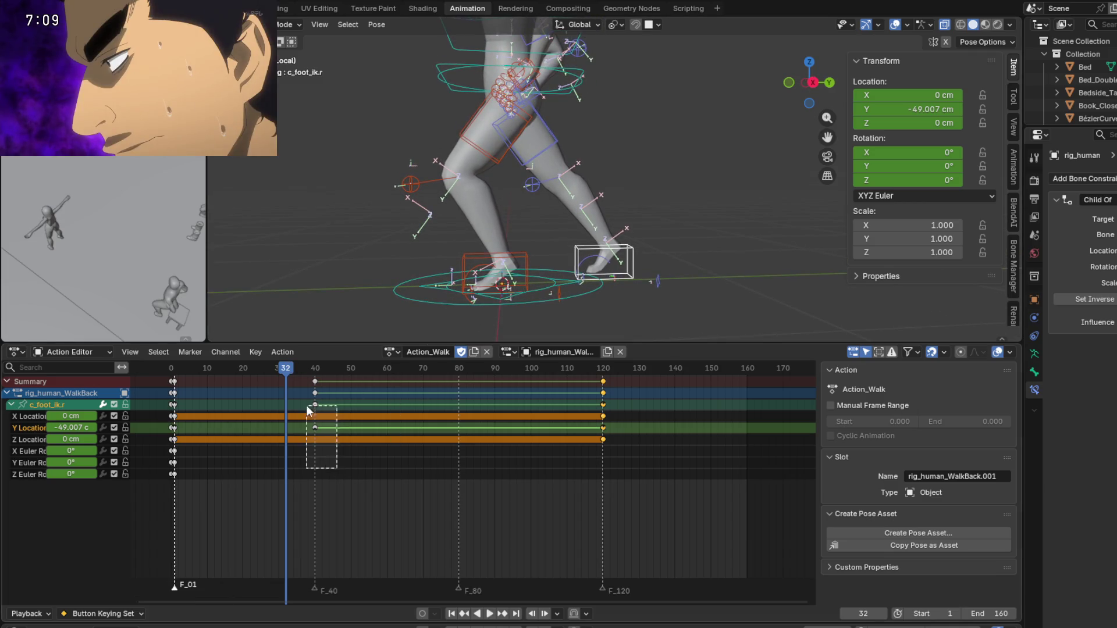
Duplicate the right foot's frame-40 keys to frame 80 and scrub to check the walk.
{"action": "left_click_drag", "start_coordinate": [307, 409], "coordinate": [312, 383]}
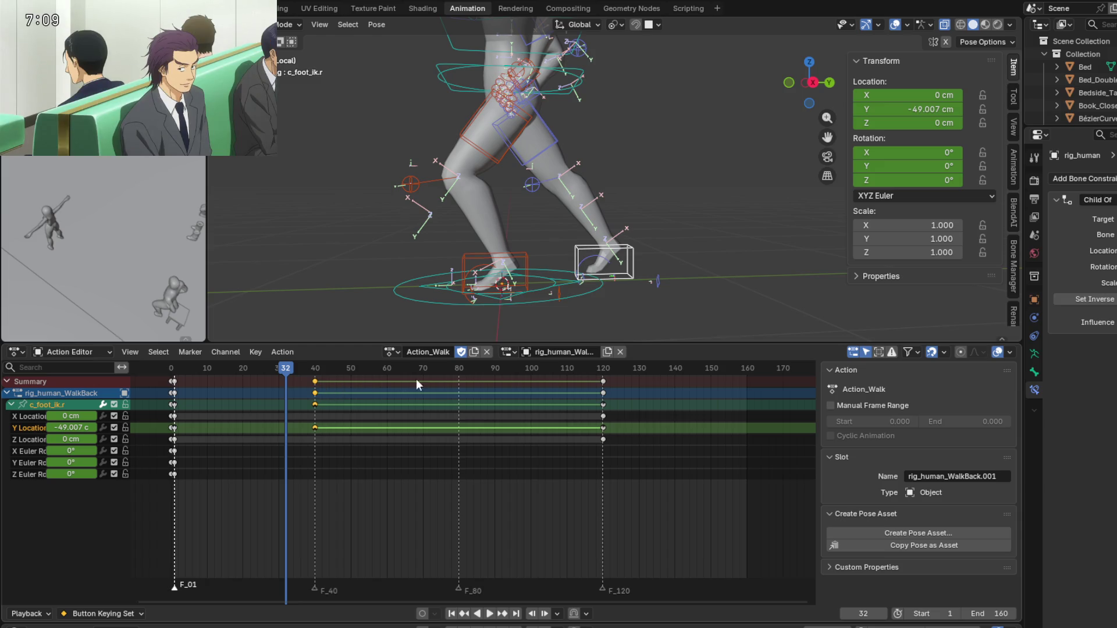
{"action": "key", "text": "shift+d"}
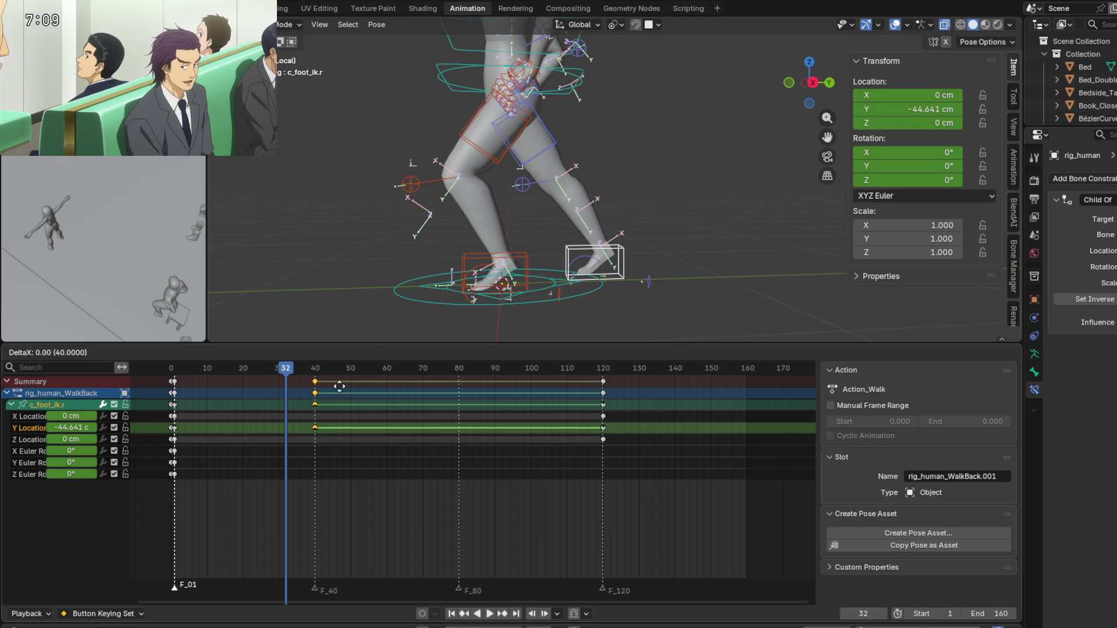
{"action": "left_click", "coordinate": [483, 386]}
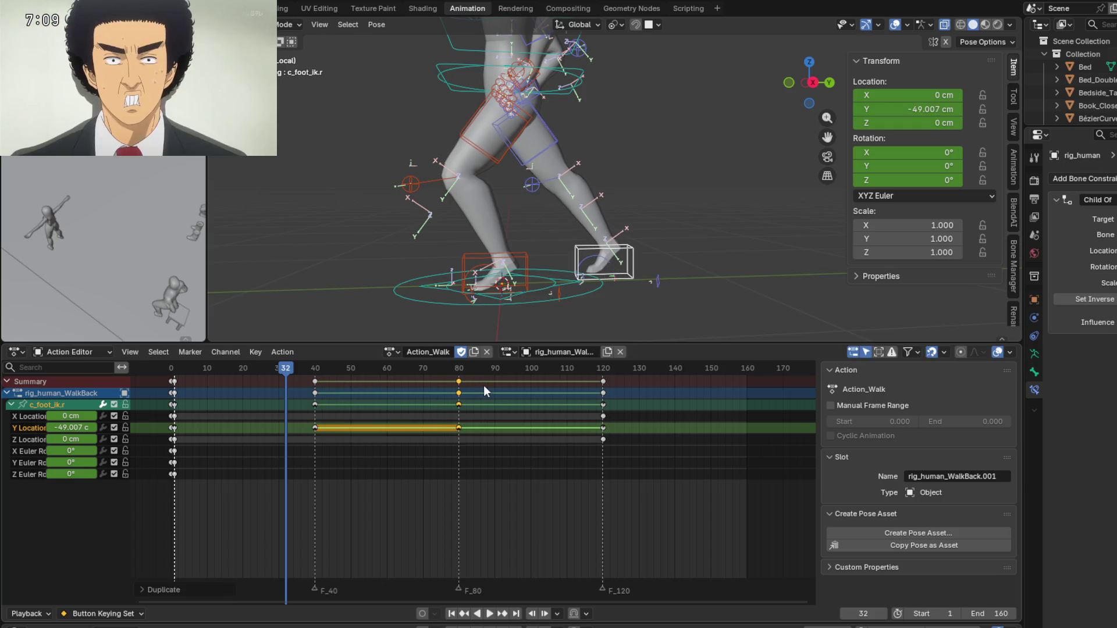
{"action": "mouse_move", "coordinate": [293, 373]}
{"action": "left_mouse_down"}
{"action": "mouse_move", "coordinate": [612, 379]}
{"action": "mouse_move", "coordinate": [225, 378]}
{"action": "left_mouse_up"}
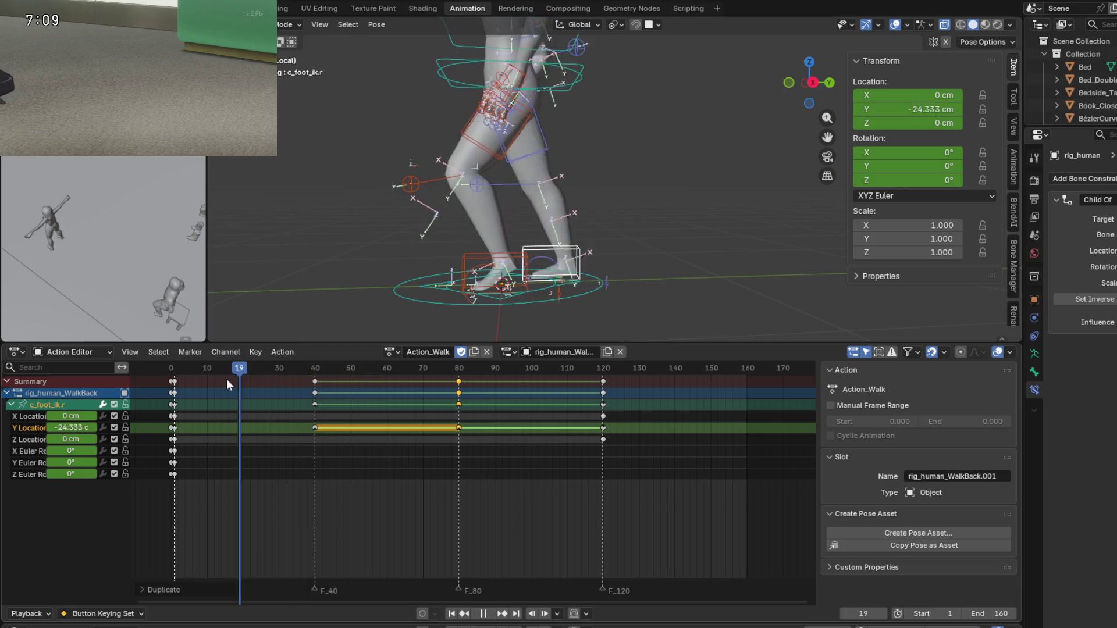
{"action": "key", "text": "Escape"}
{"action": "left_click", "coordinate": [474, 256]}
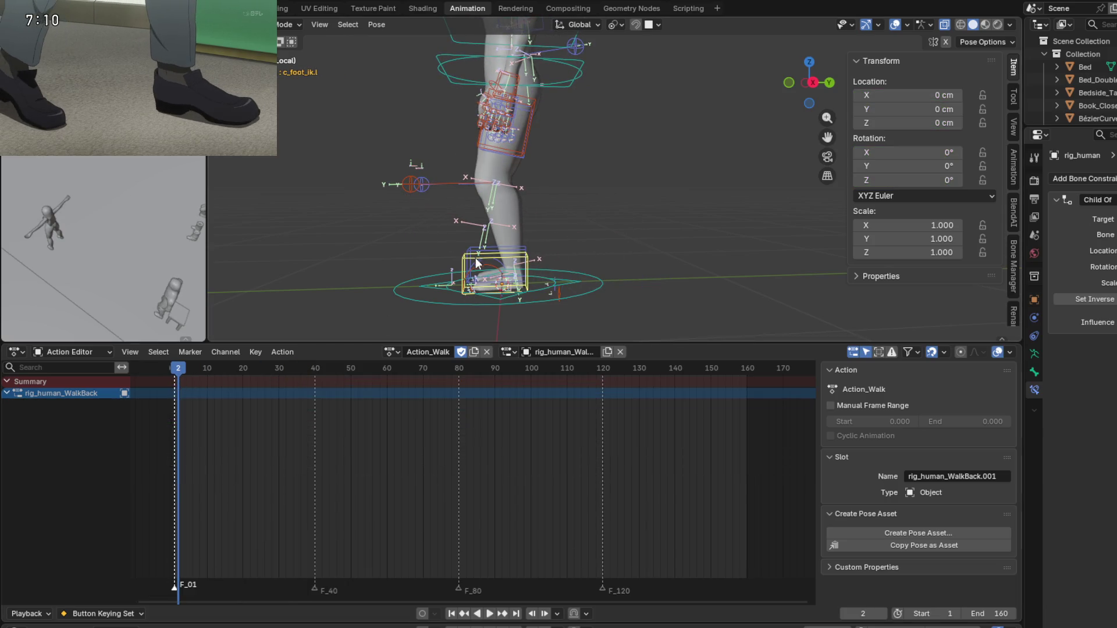
{"action": "left_click_drag", "start_coordinate": [187, 373], "coordinate": [170, 373]}
{"action": "key", "text": "space"}
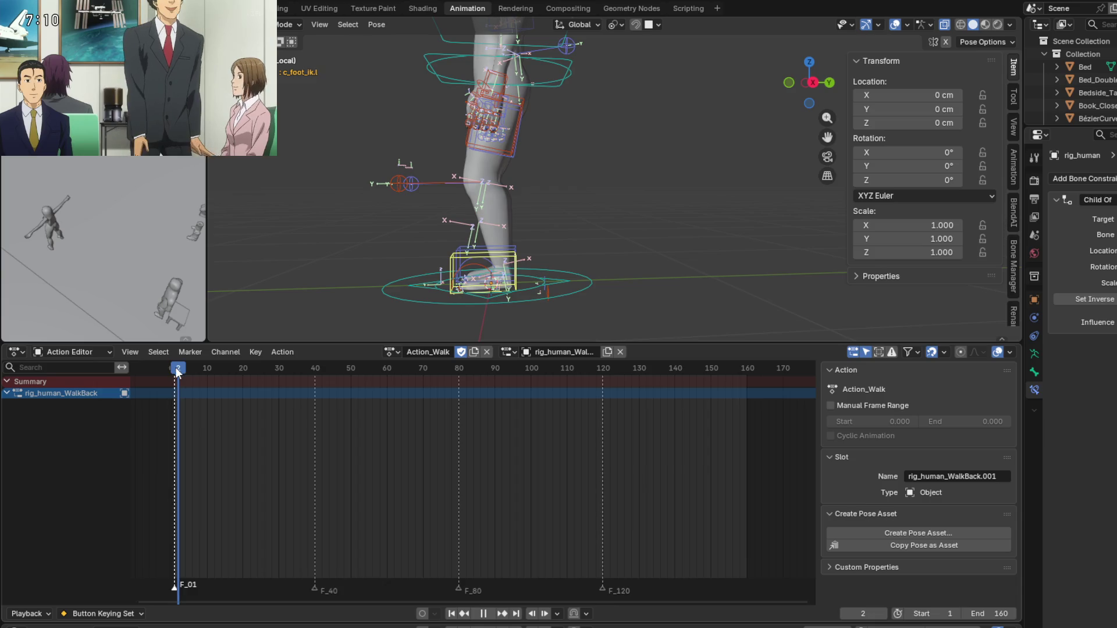
{"action": "key", "text": "space"}
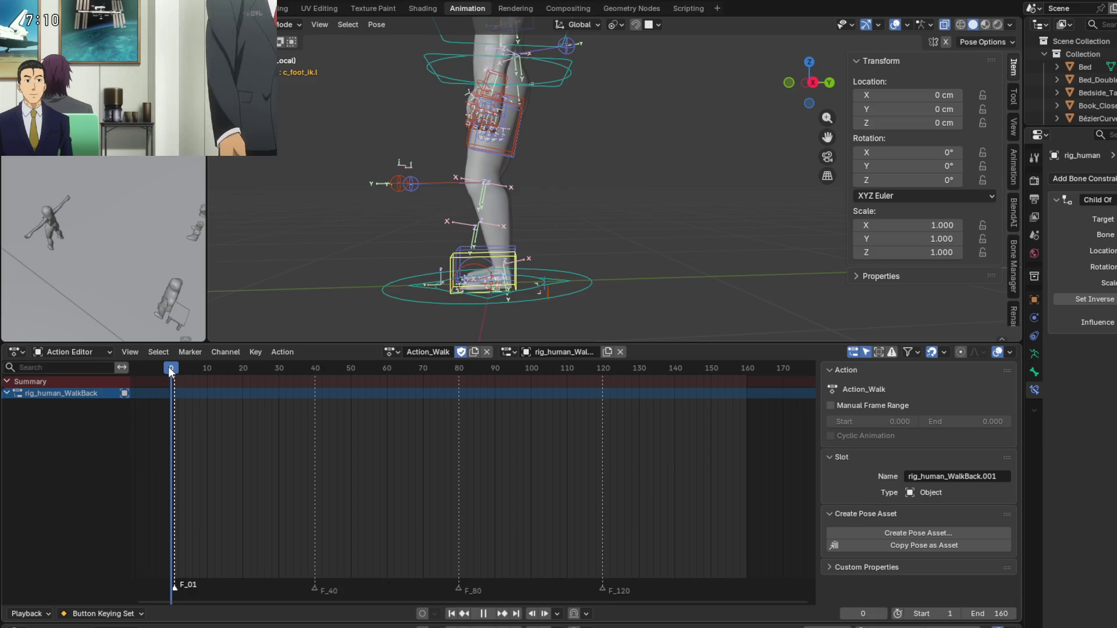
{"action": "middle_click_drag", "start_coordinate": [341, 270], "coordinate": [381, 246]}
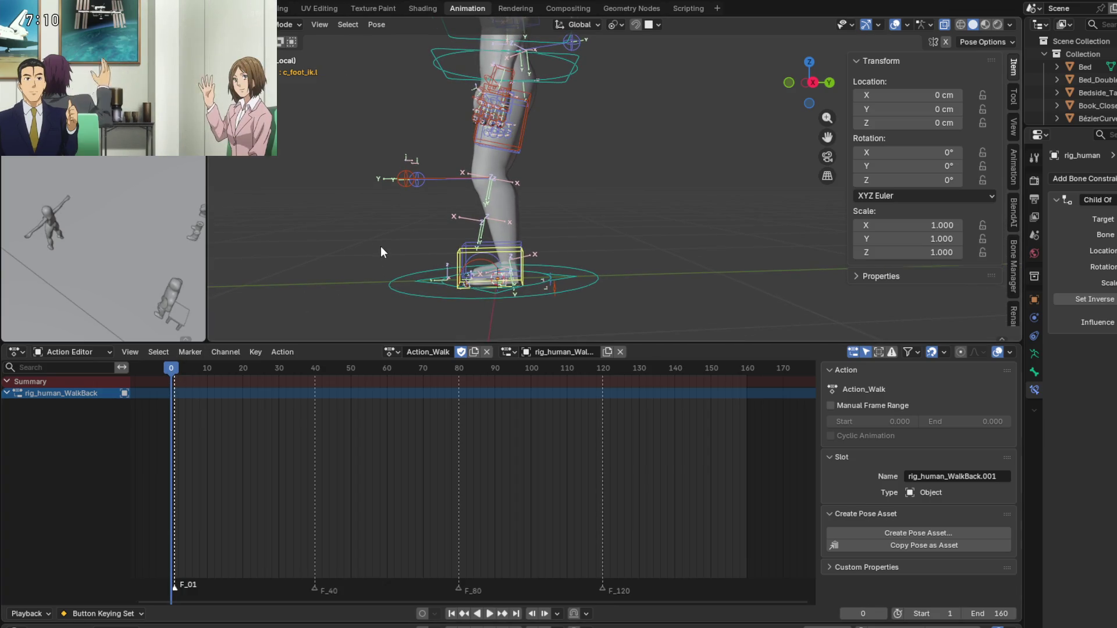
{"action": "key", "text": "ctrl+z"}
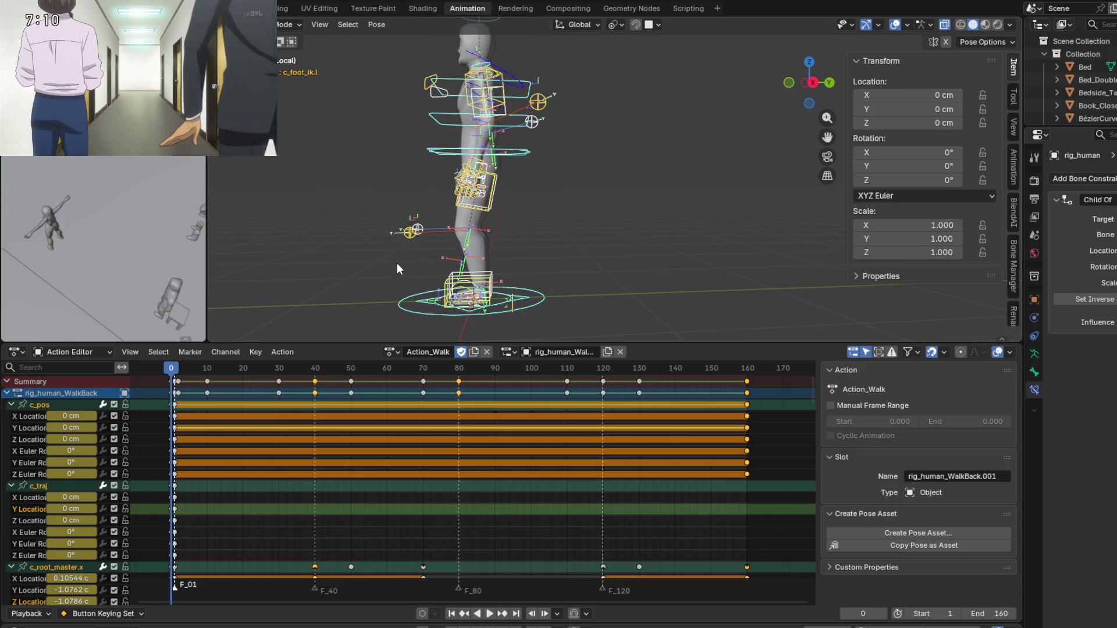
{"action": "key", "text": "k"}
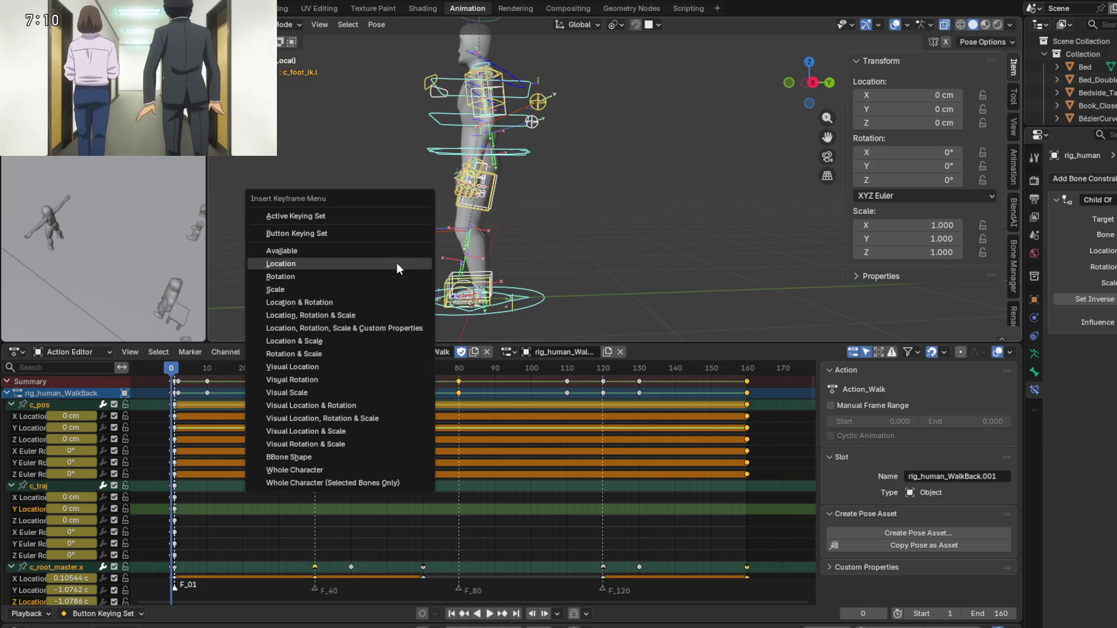
{"action": "left_click", "coordinate": [396, 263]}
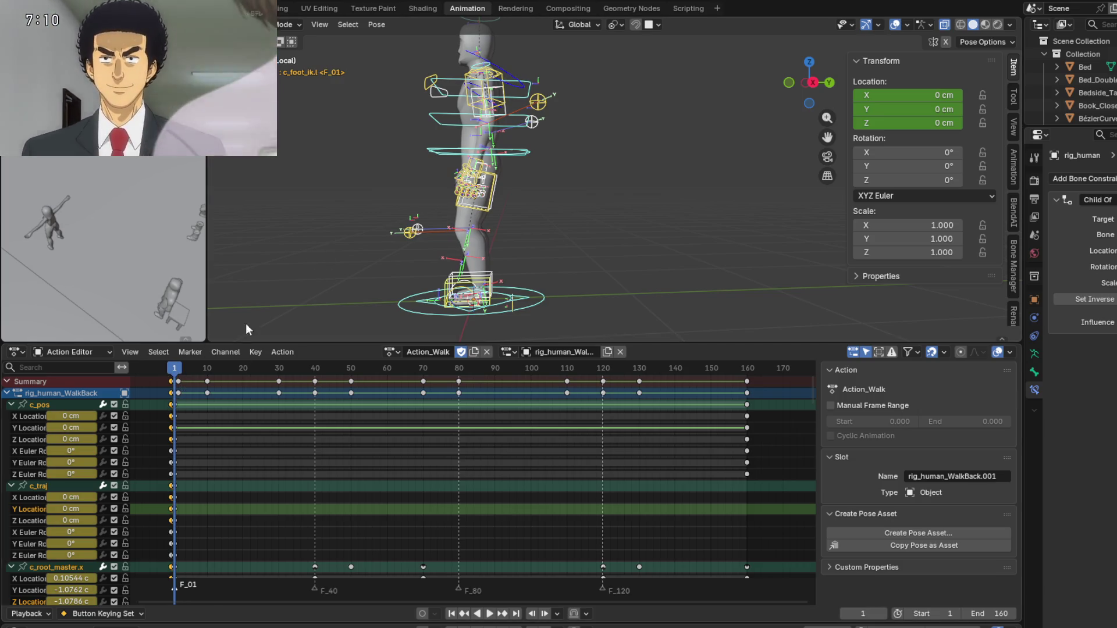
{"action": "left_click", "coordinate": [178, 381]}
{"action": "key", "text": "g"}
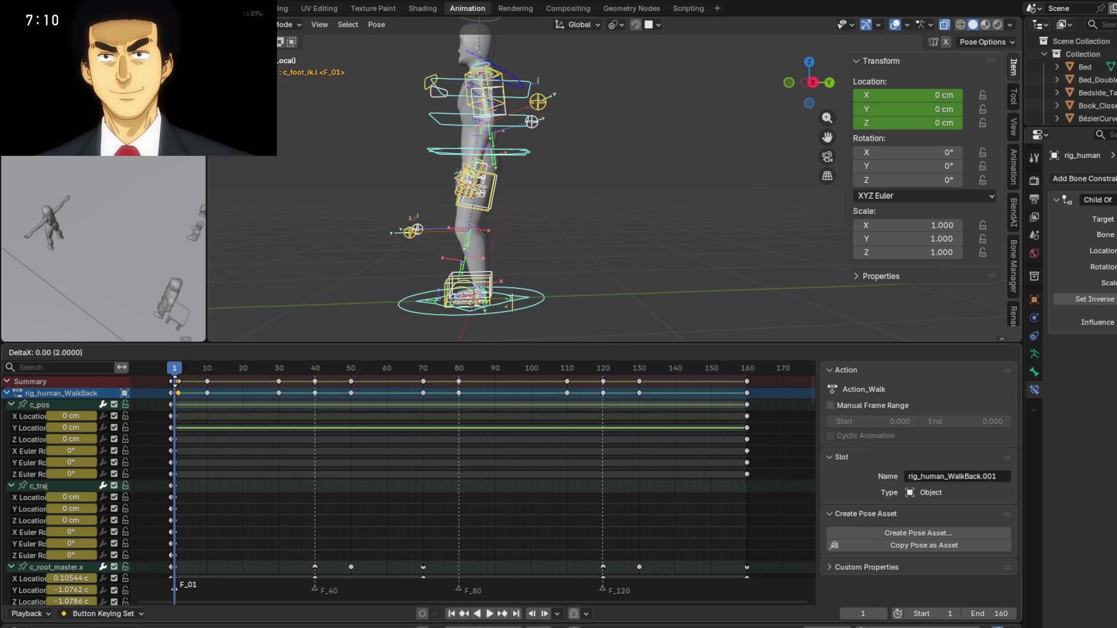
{"action": "left_click", "coordinate": [174, 381]}
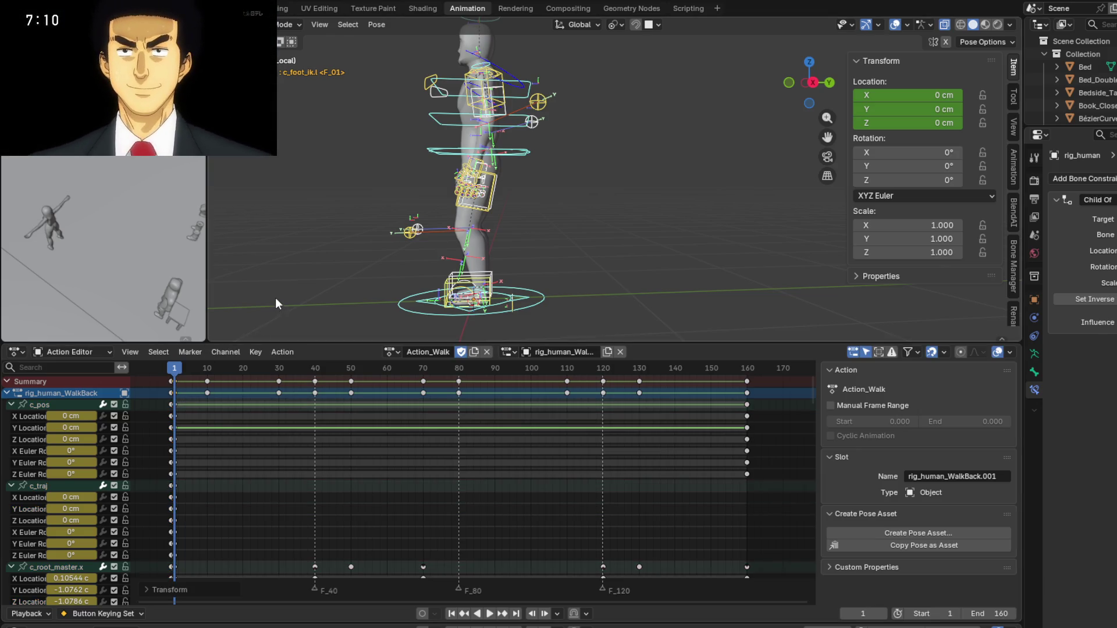
{"action": "scroll", "coordinate": [421, 284], "scroll_direction": "up", "scroll_amount": 3}
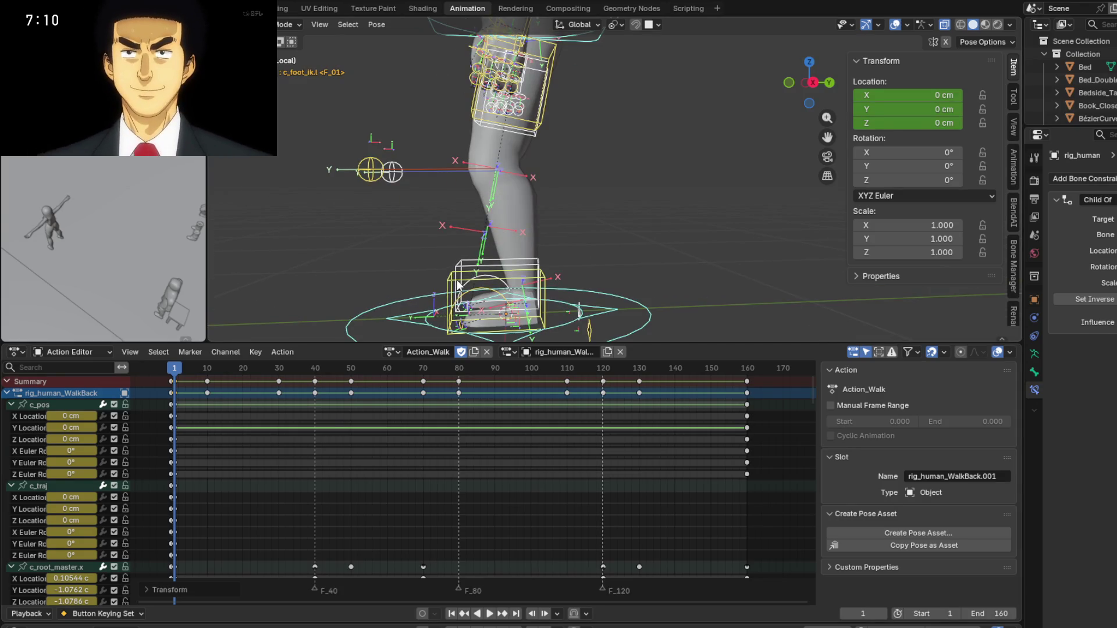
{"action": "left_click", "coordinate": [458, 285]}
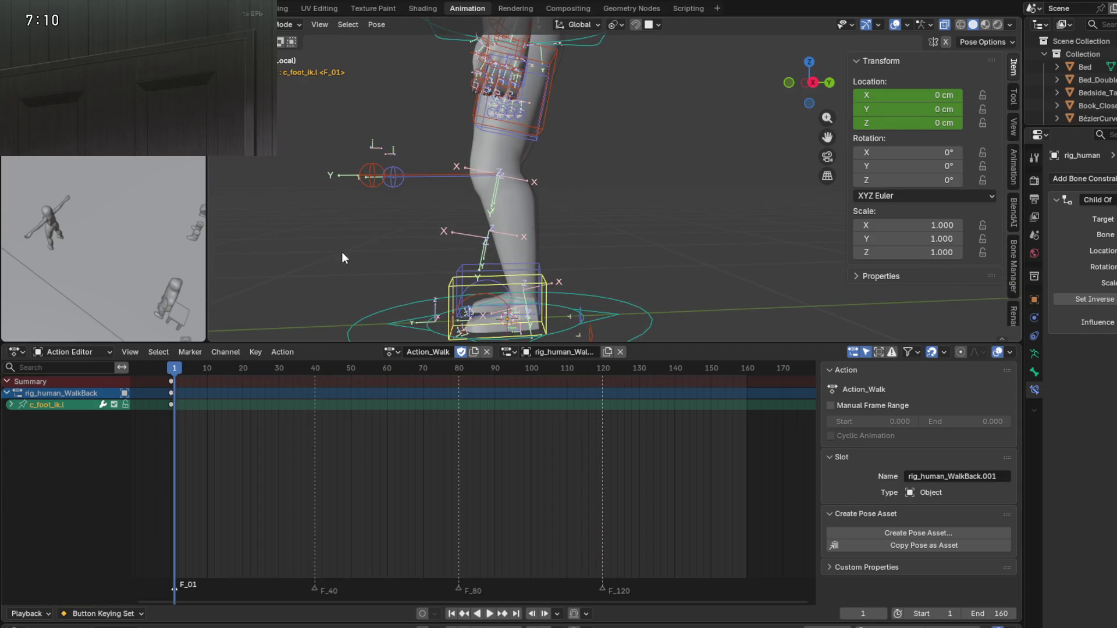
{"action": "key", "text": "ctrl+z"}
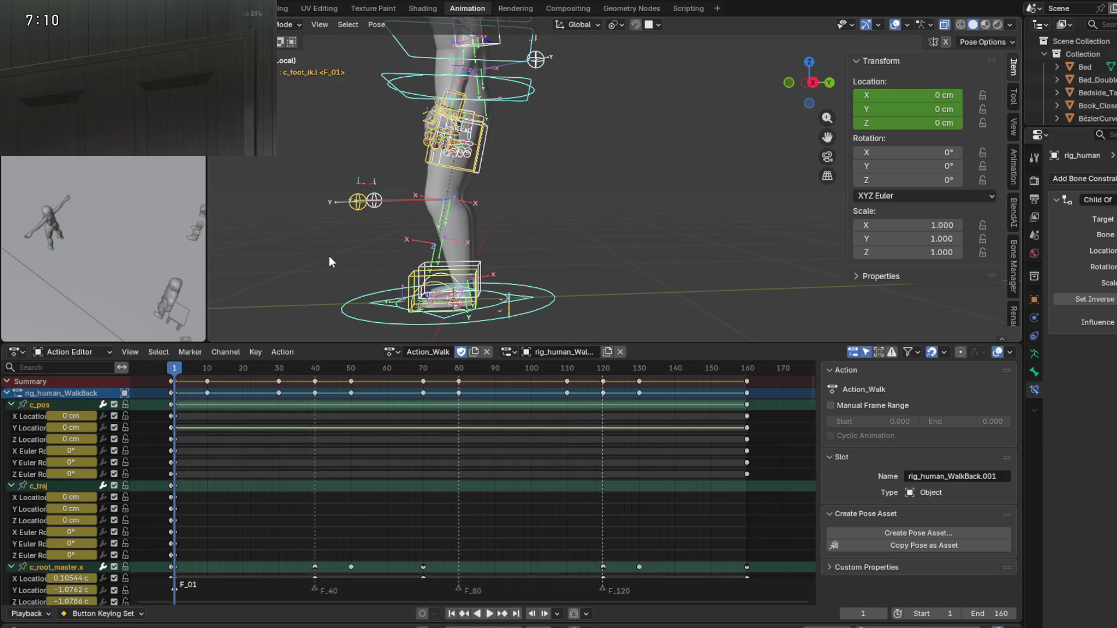
{"action": "key", "text": "k"}
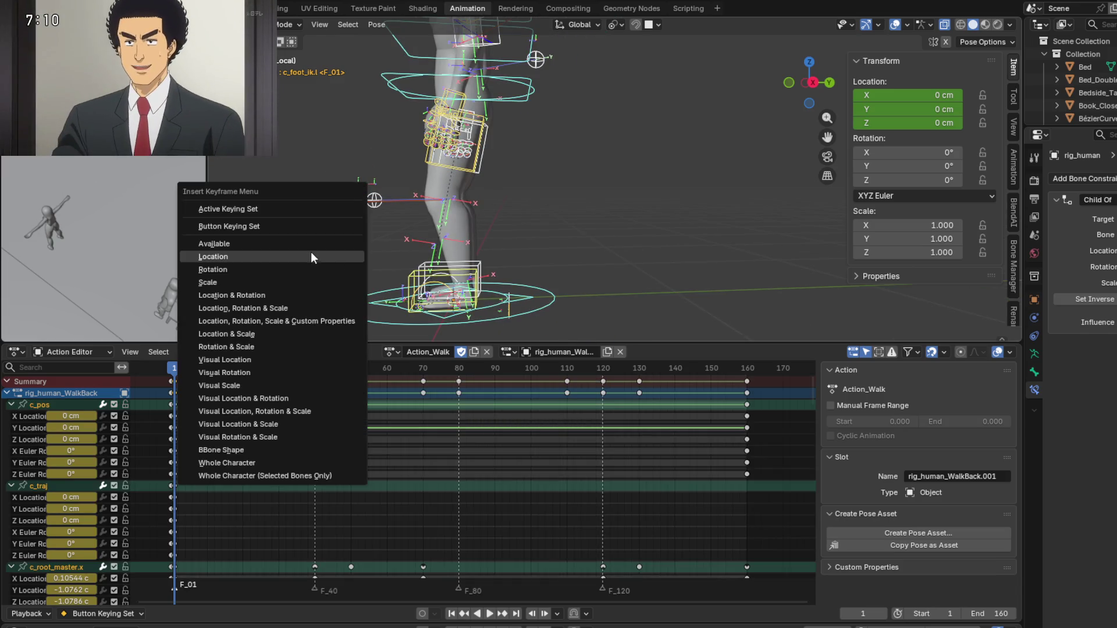
{"action": "left_click", "coordinate": [304, 259]}
{"action": "middle_click_drag", "start_coordinate": [306, 260], "coordinate": [305, 270]}
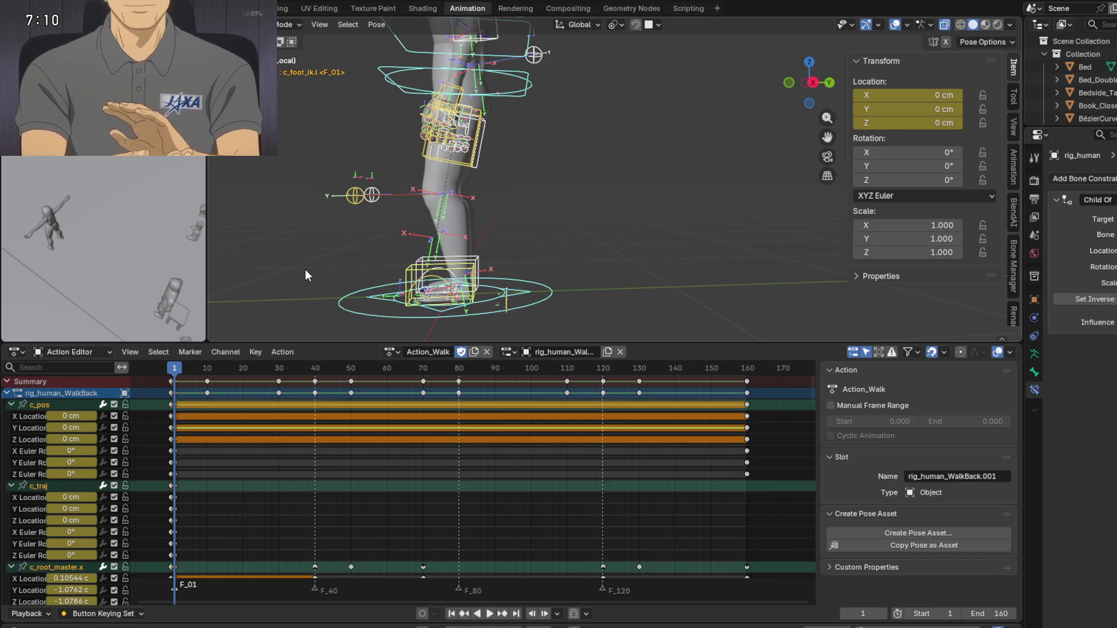
{"action": "mouse_move", "coordinate": [311, 265]}
{"action": "middle_mouse_down"}
{"action": "mouse_move", "coordinate": [318, 260]}
{"action": "mouse_move", "coordinate": [393, 309]}
{"action": "mouse_move", "coordinate": [409, 302]}
{"action": "middle_mouse_up"}
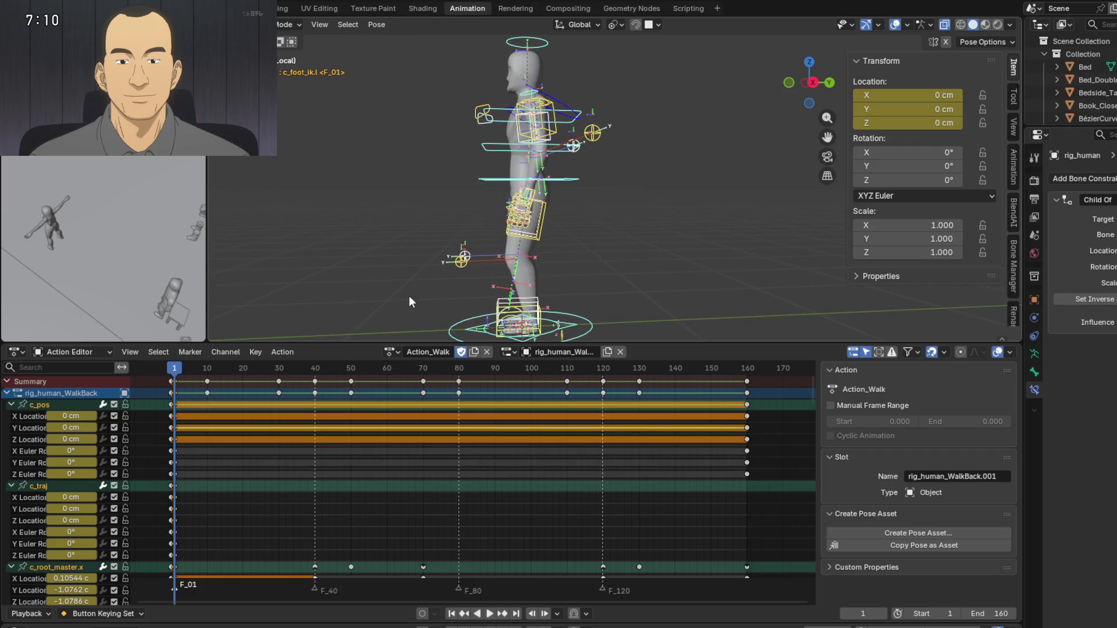
Duplicate all frame-1 keys onto frame 160 and scrub to check the loop.
{"action": "left_click", "coordinate": [176, 379]}
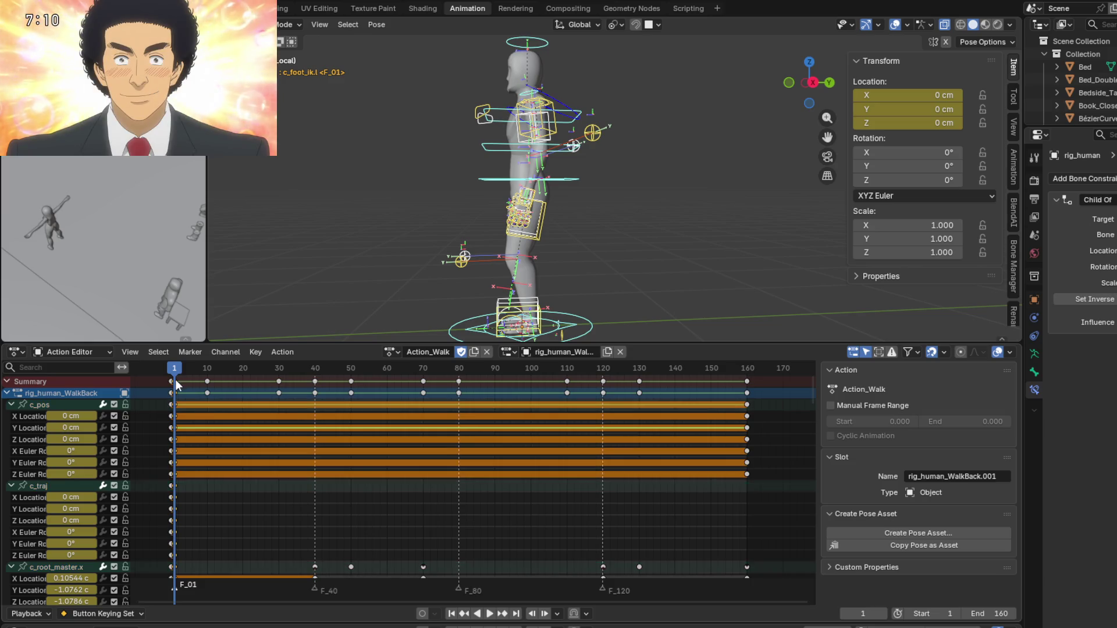
{"action": "key", "text": "shift+d"}
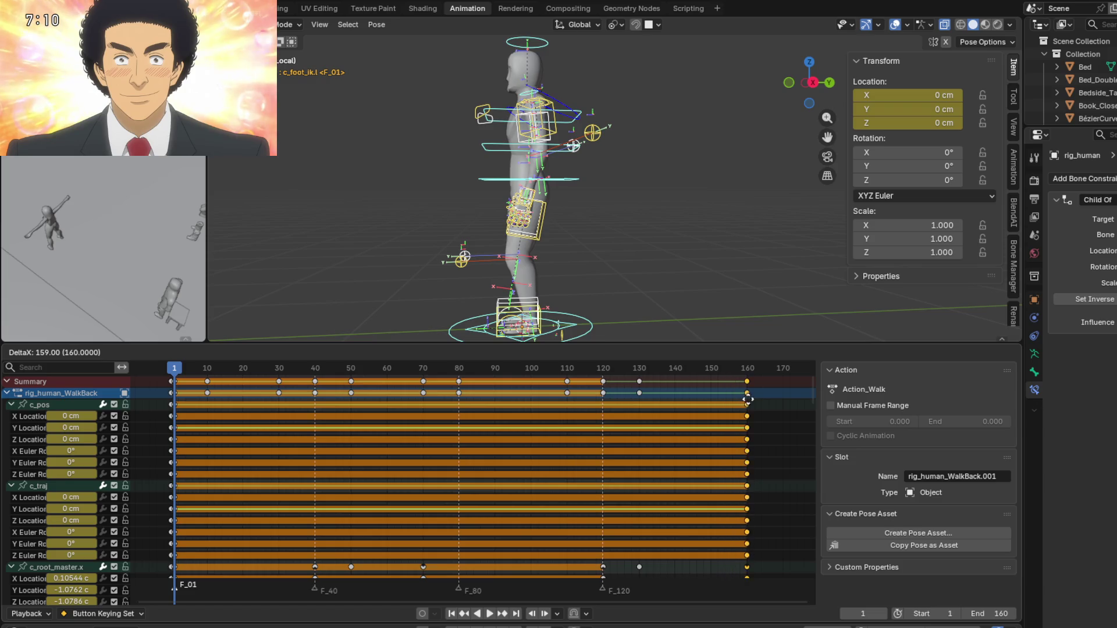
{"action": "left_click", "coordinate": [748, 394]}
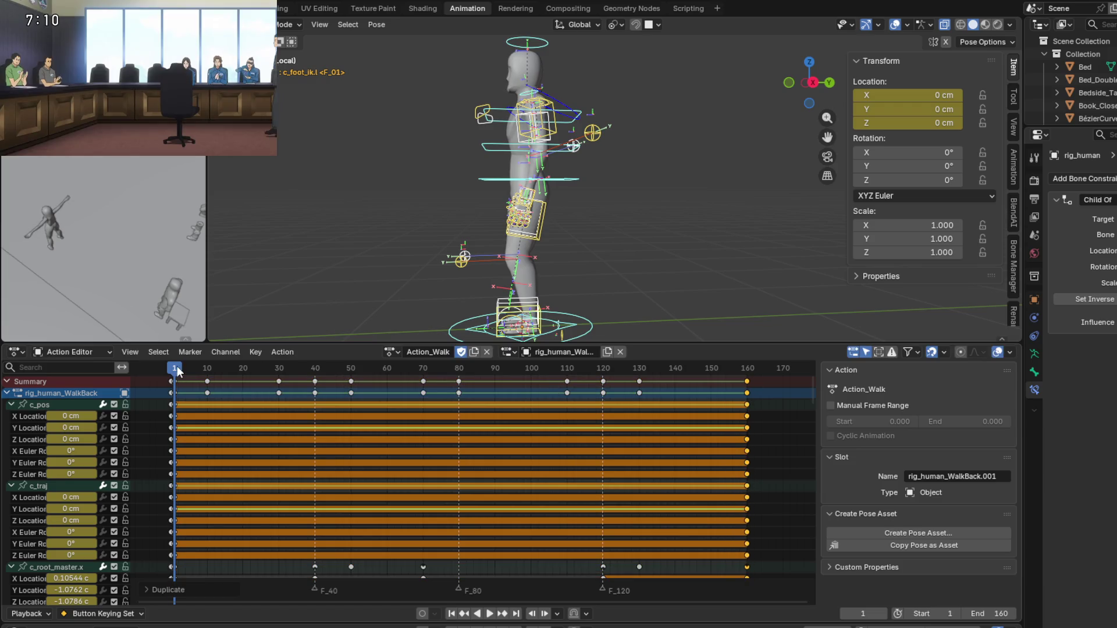
{"action": "mouse_move", "coordinate": [176, 373]}
{"action": "left_mouse_down"}
{"action": "mouse_move", "coordinate": [754, 399]}
{"action": "mouse_move", "coordinate": [173, 390]}
{"action": "left_mouse_up"}
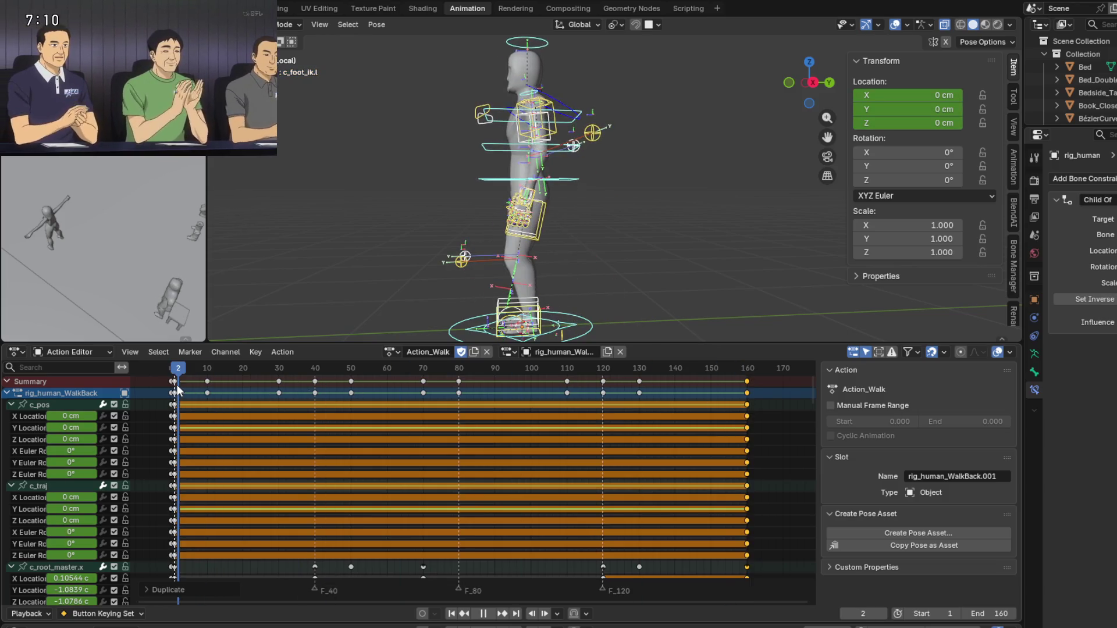
Select the left foot IK control and zoom in to centre it.
{"action": "left_click", "coordinate": [518, 318]}
{"action": "scroll", "coordinate": [519, 318], "scroll_direction": "up", "scroll_amount": 3}
{"action": "middle_click_drag", "start_coordinate": [519, 318], "coordinate": [507, 271], "text": "shift"}
{"action": "scroll", "coordinate": [506, 271], "scroll_direction": "up", "scroll_amount": 1}
{"action": "scroll", "coordinate": [516, 257], "scroll_direction": "up", "scroll_amount": 1}
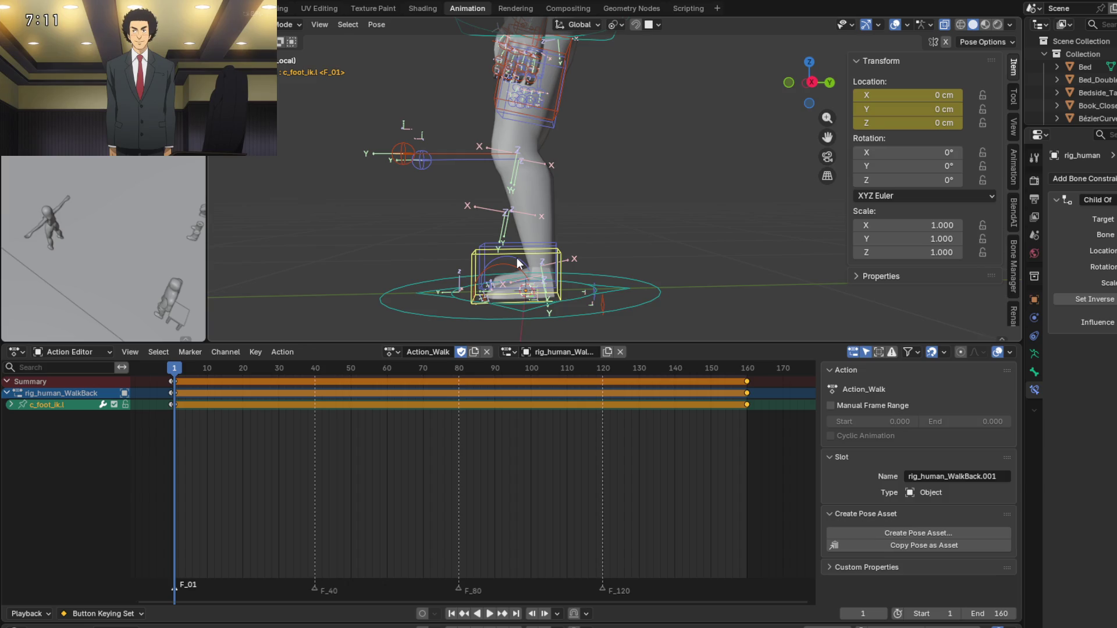
Expand the c_foot_ik.l channel and set the current frame to 40.
{"action": "middle_click_drag", "start_coordinate": [524, 112], "coordinate": [397, 294]}
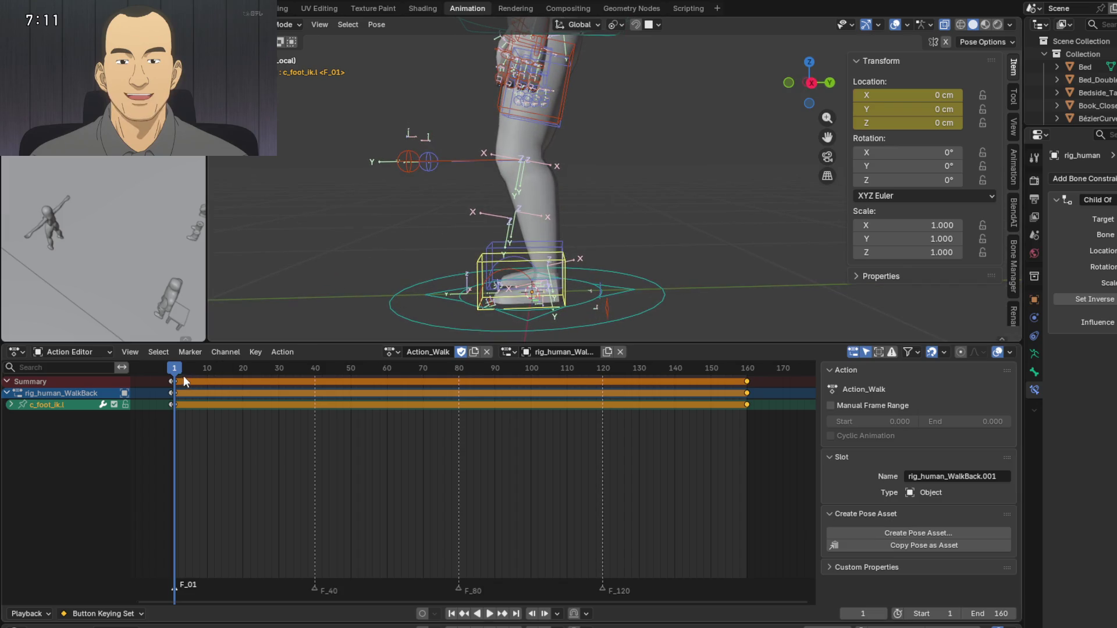
{"action": "left_click", "coordinate": [10, 405]}
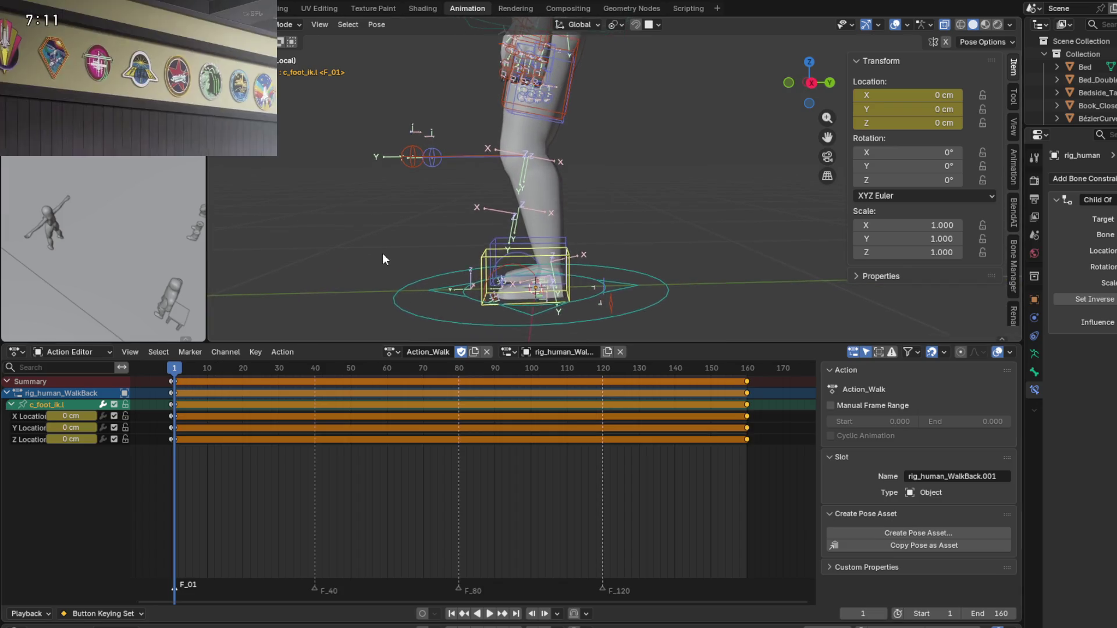
{"action": "middle_click_drag", "start_coordinate": [382, 253], "coordinate": [396, 285]}
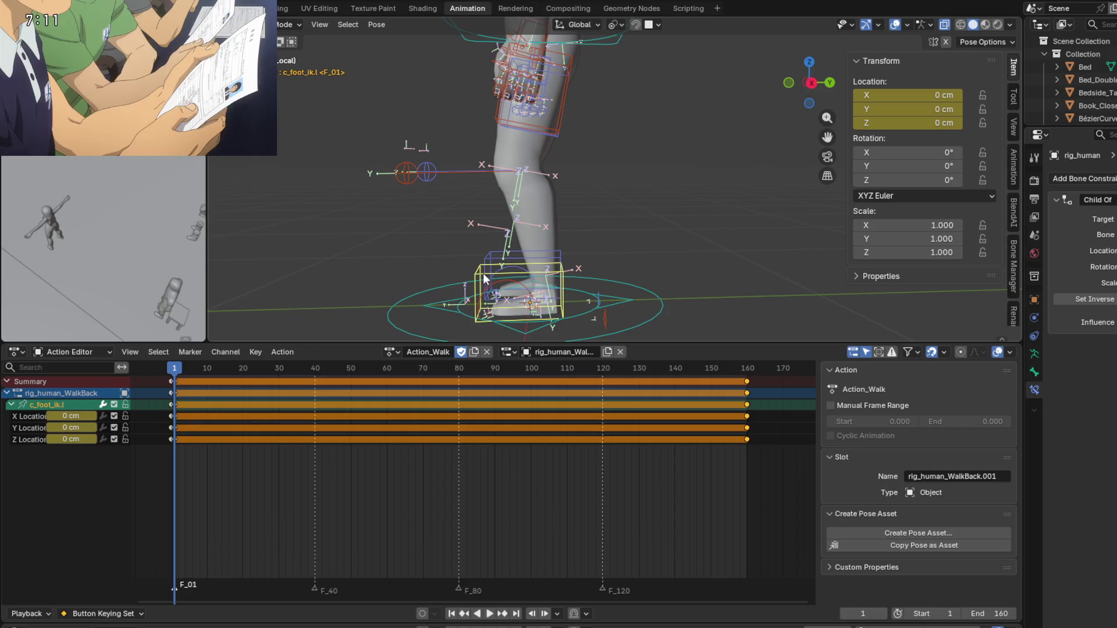
{"action": "mouse_move", "coordinate": [485, 279]}
{"action": "middle_mouse_down"}
{"action": "mouse_move", "coordinate": [457, 250]}
{"action": "mouse_move", "coordinate": [462, 260]}
{"action": "mouse_move", "coordinate": [472, 236]}
{"action": "middle_mouse_up"}
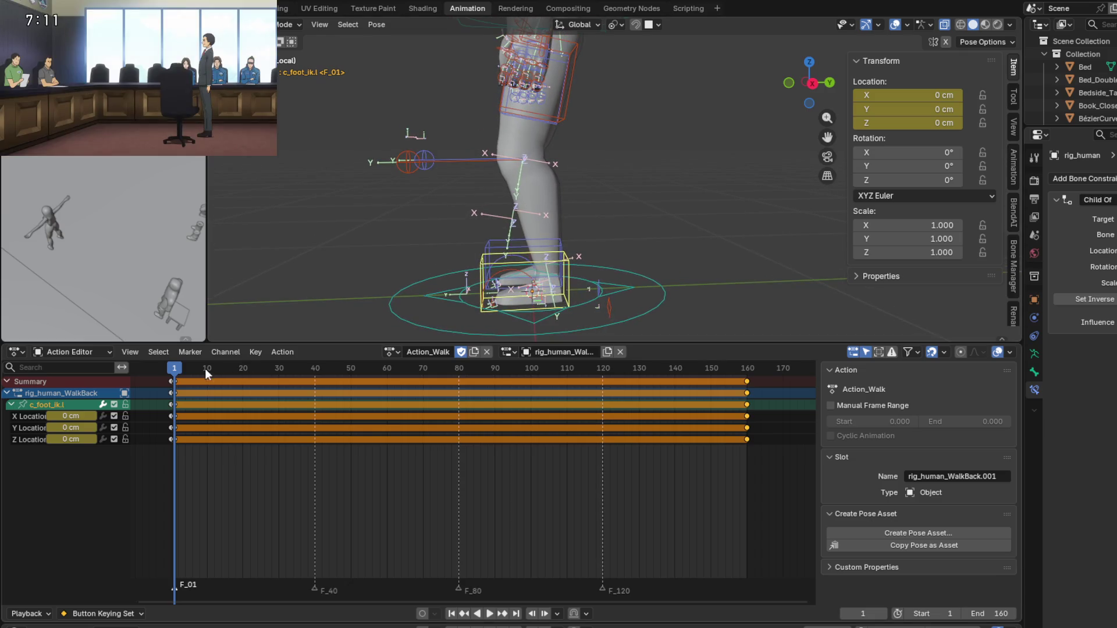
{"action": "key", "text": "space"}
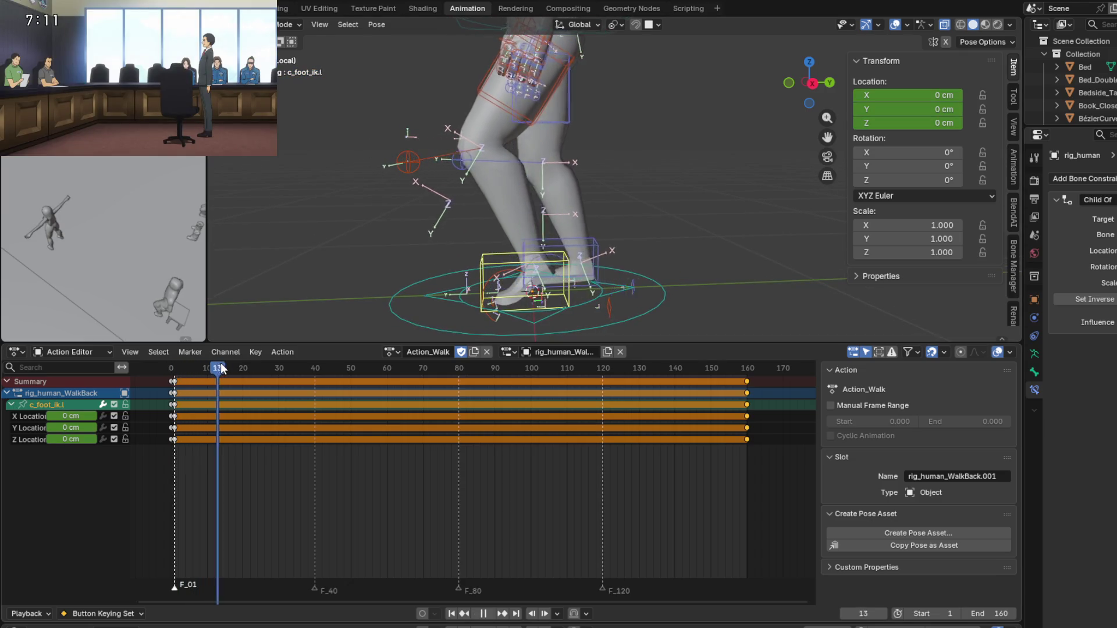
{"action": "left_click_drag", "start_coordinate": [249, 358], "coordinate": [323, 366]}
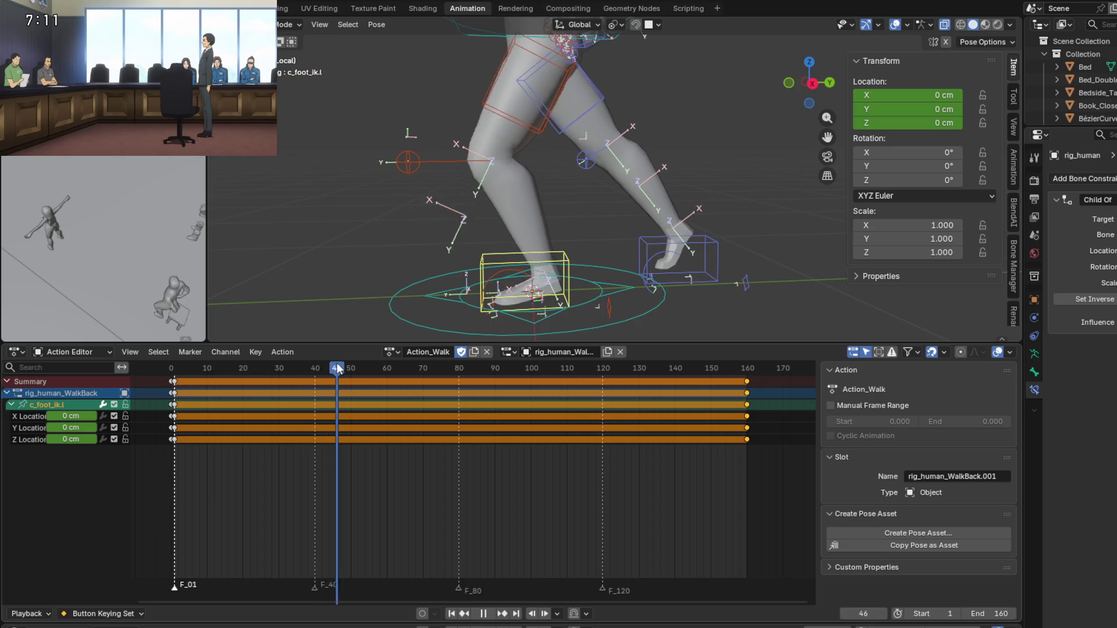
{"action": "mouse_move", "coordinate": [323, 367]}
{"action": "left_mouse_down"}
{"action": "mouse_move", "coordinate": [409, 365]}
{"action": "mouse_move", "coordinate": [315, 370]}
{"action": "left_mouse_up"}
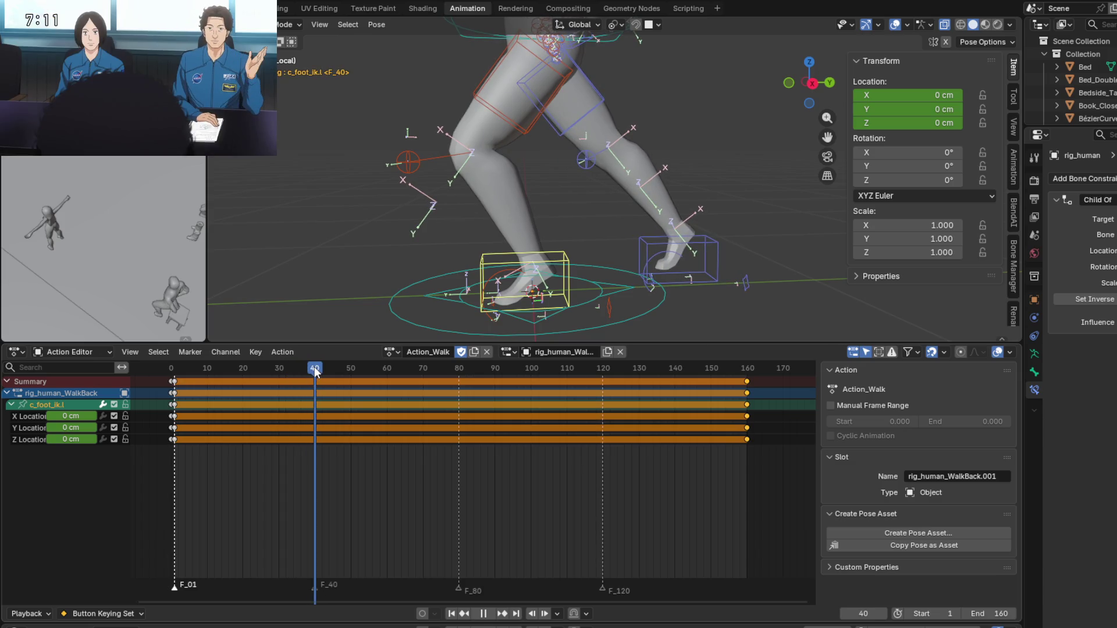
{"action": "middle_click_drag", "start_coordinate": [386, 260], "coordinate": [337, 269], "text": "shift"}
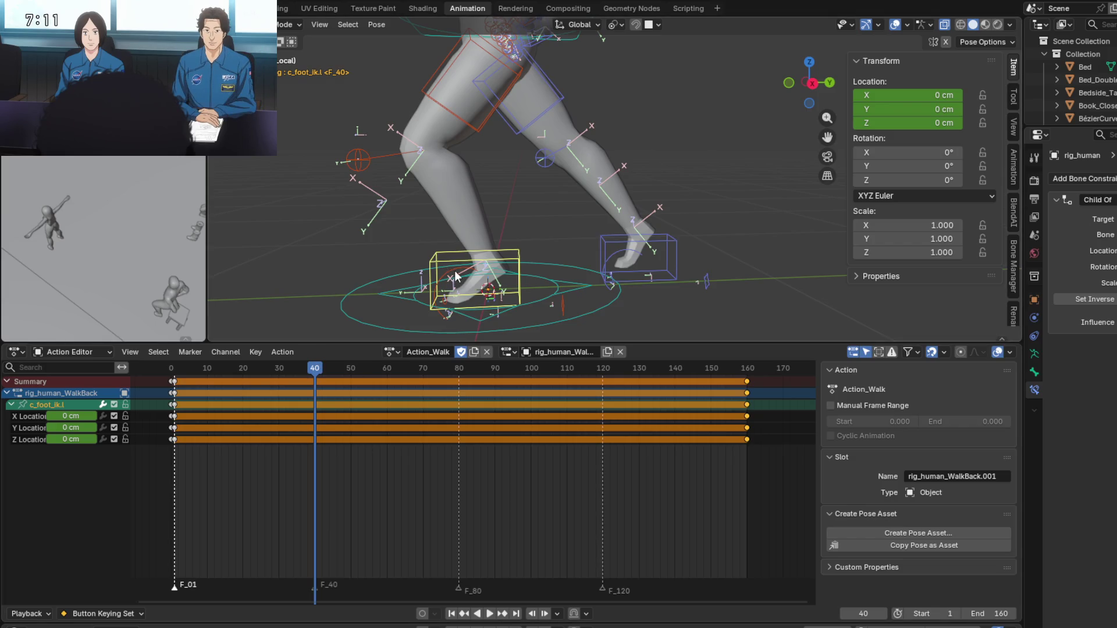
Move the left foot IK control along Y to a location of -55 cm.
{"action": "key", "text": "g"}
{"action": "key", "text": "y"}
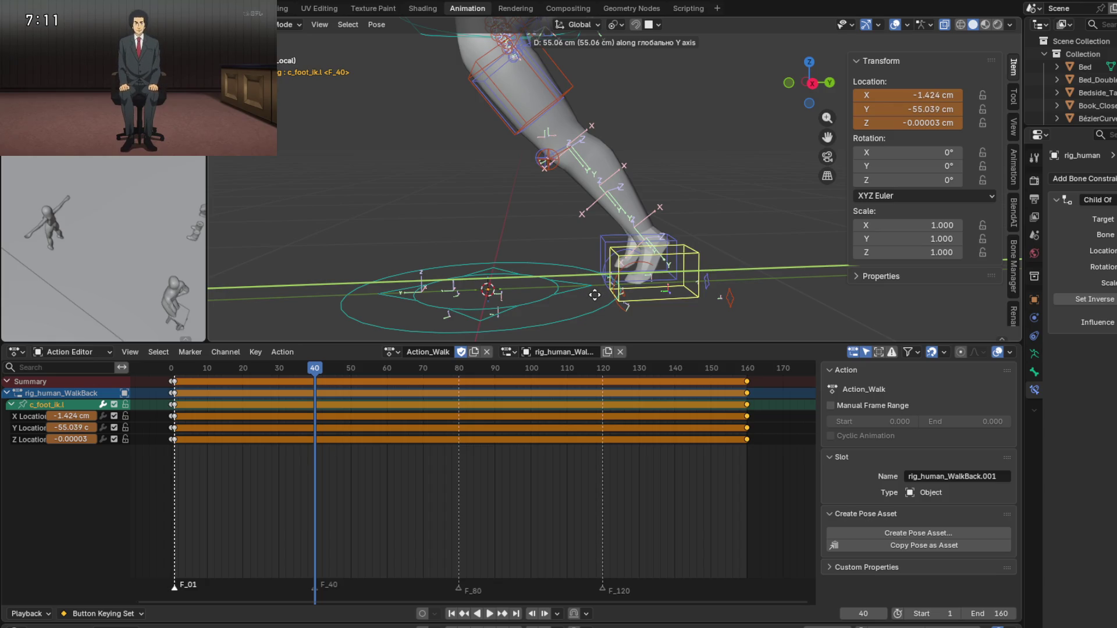
{"action": "left_click", "coordinate": [595, 295]}
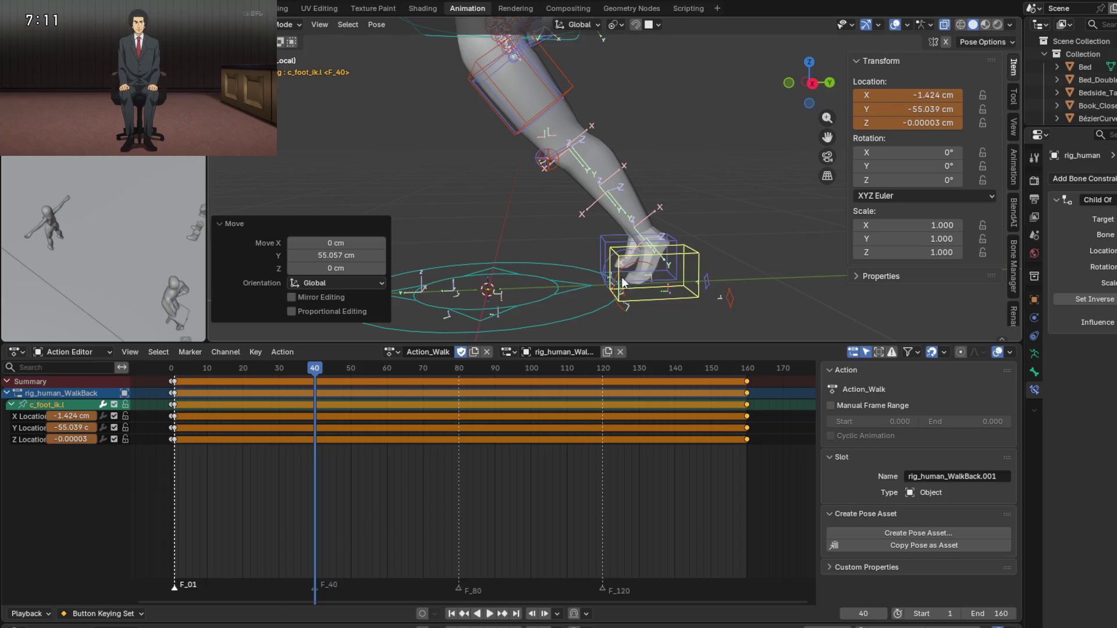
{"action": "left_click", "coordinate": [896, 109]}
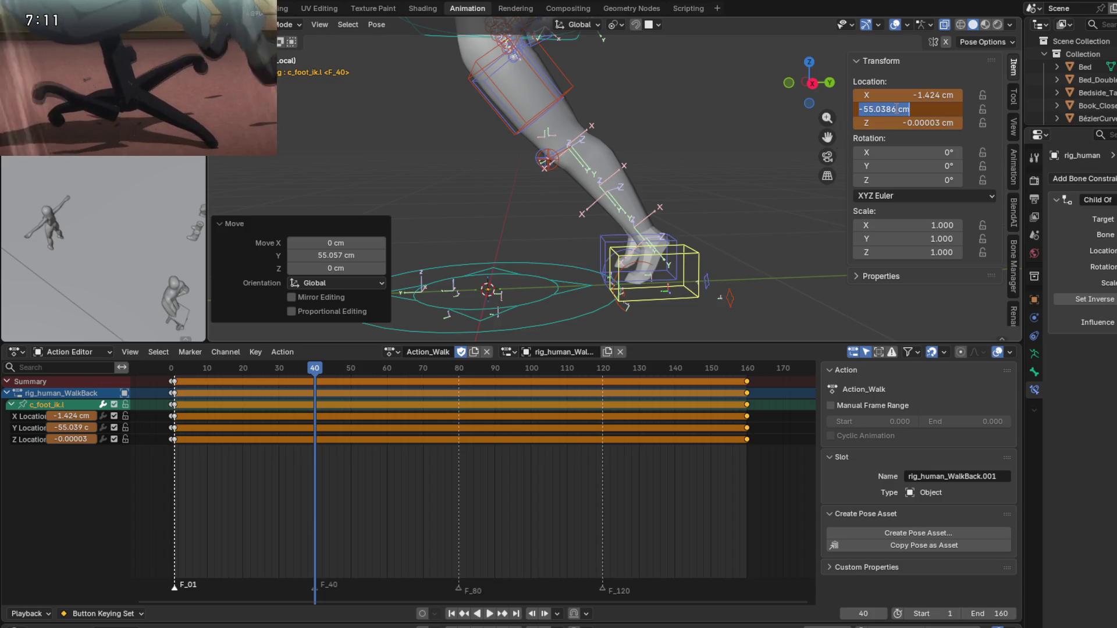
{"action": "type", "text": "-55"}
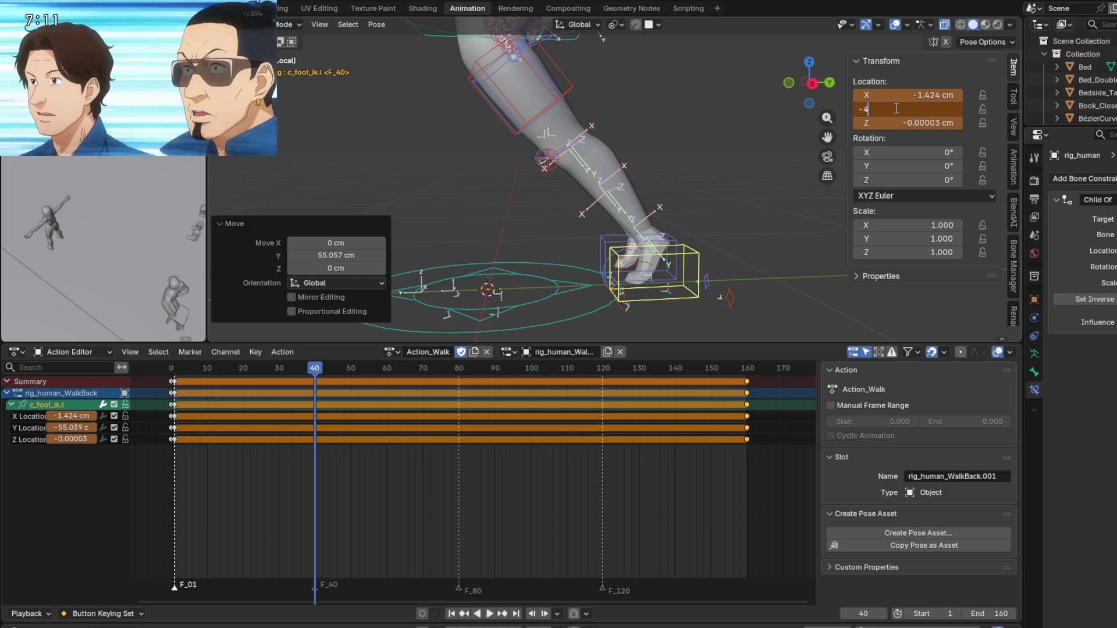
{"action": "key", "text": "Return"}
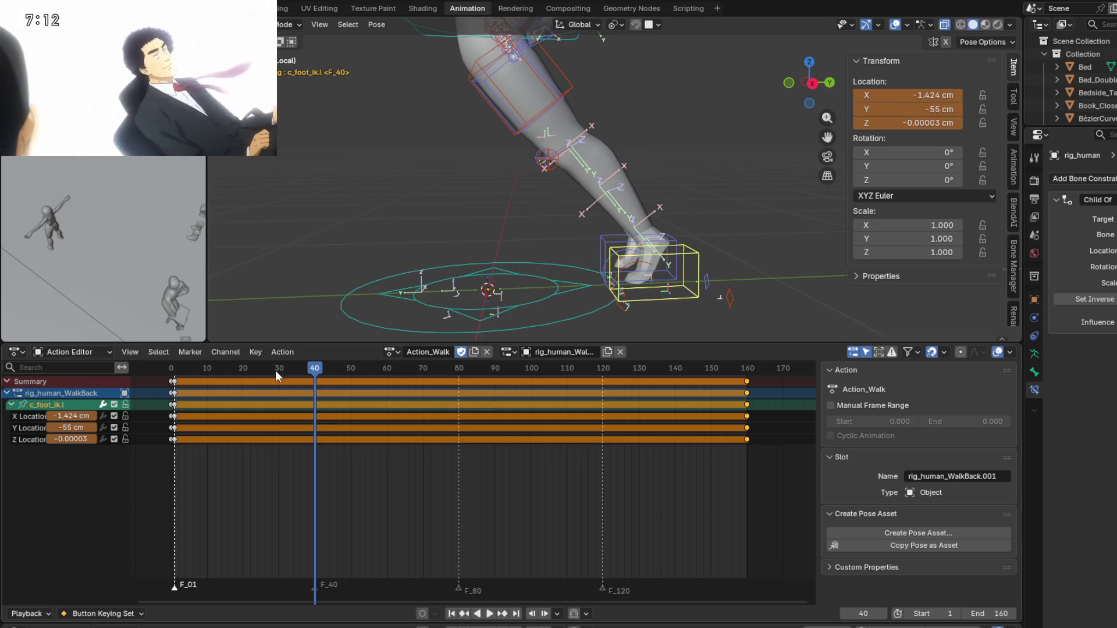
Key the left foot's X, Y and Z location at frame 40.
{"action": "key", "text": "Return"}
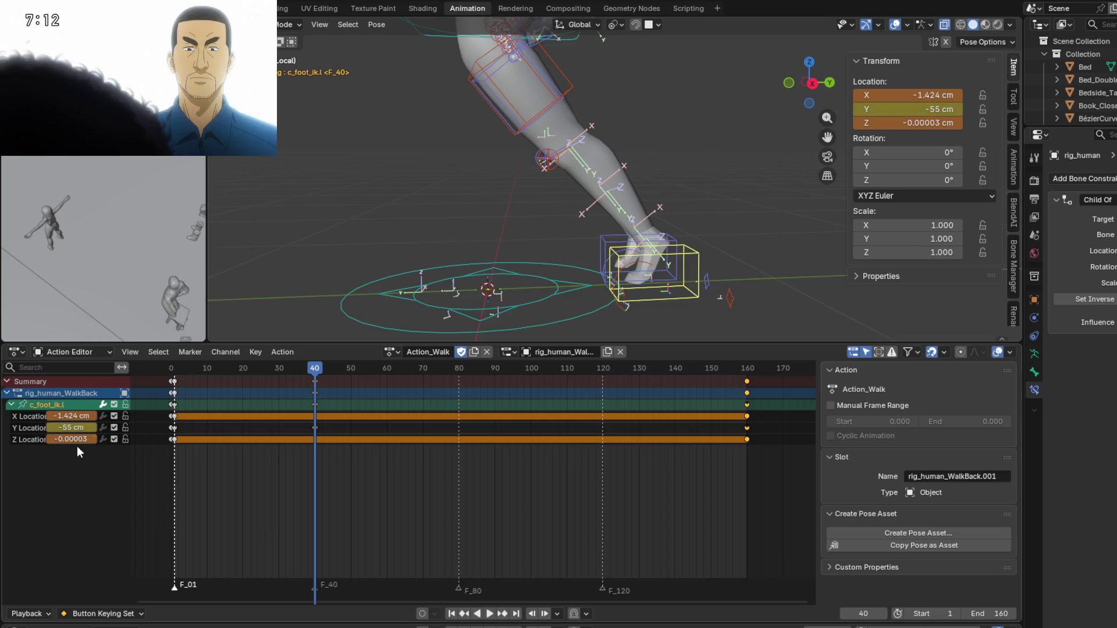
{"action": "left_click", "coordinate": [71, 439]}
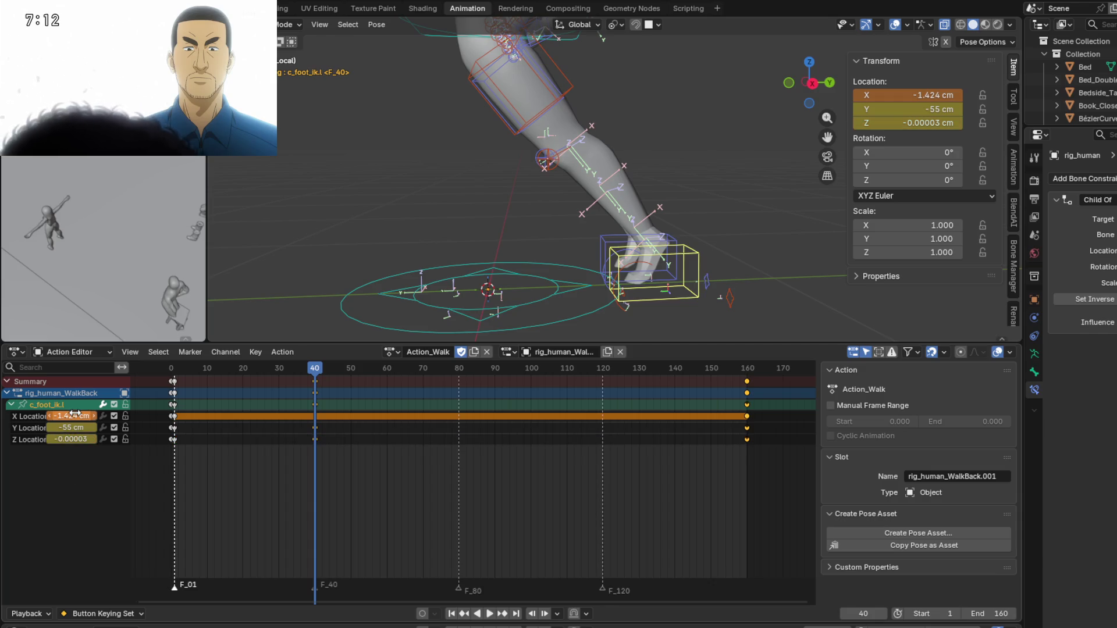
{"action": "key", "text": "Return"}
{"action": "mouse_move", "coordinate": [526, 272]}
{"action": "middle_mouse_down"}
{"action": "mouse_move", "coordinate": [518, 240]}
{"action": "mouse_move", "coordinate": [534, 283]}
{"action": "mouse_move", "coordinate": [526, 236]}
{"action": "middle_mouse_up"}
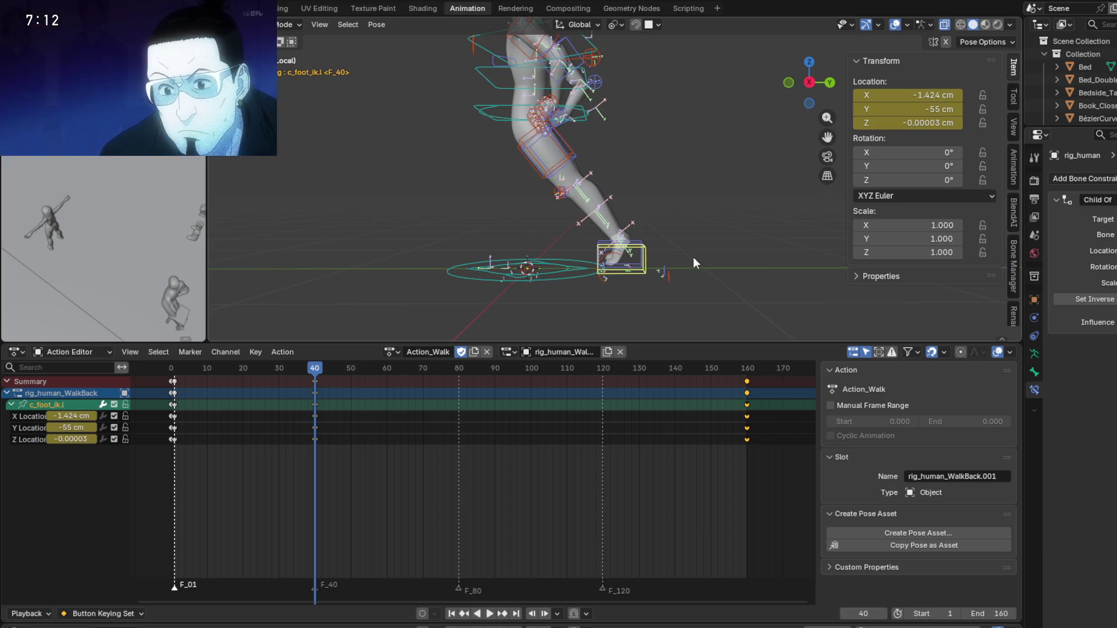
Select the right foot IK control and review its motion, stopping at frame 40.
{"action": "middle_click_drag", "start_coordinate": [693, 257], "coordinate": [718, 260], "text": "shift"}
{"action": "scroll", "coordinate": [649, 266], "scroll_direction": "up", "scroll_amount": 2}
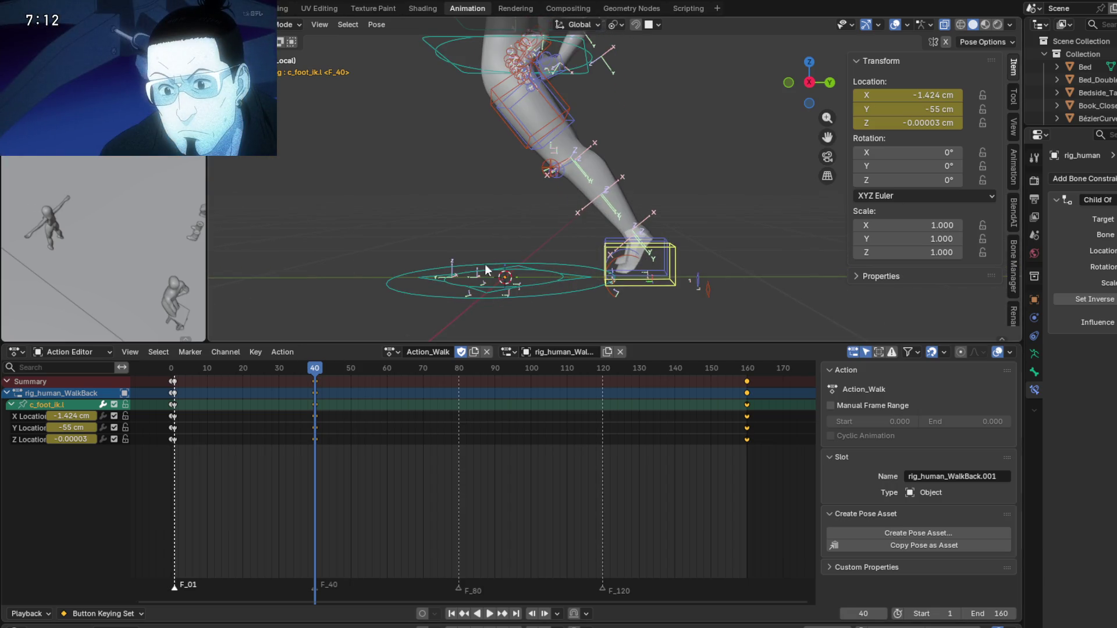
{"action": "mouse_move", "coordinate": [524, 240]}
{"action": "middle_mouse_down", "text": "shift"}
{"action": "mouse_move", "coordinate": [504, 250]}
{"action": "mouse_move", "coordinate": [528, 261]}
{"action": "middle_mouse_up", "text": "shift"}
{"action": "left_click", "coordinate": [624, 263]}
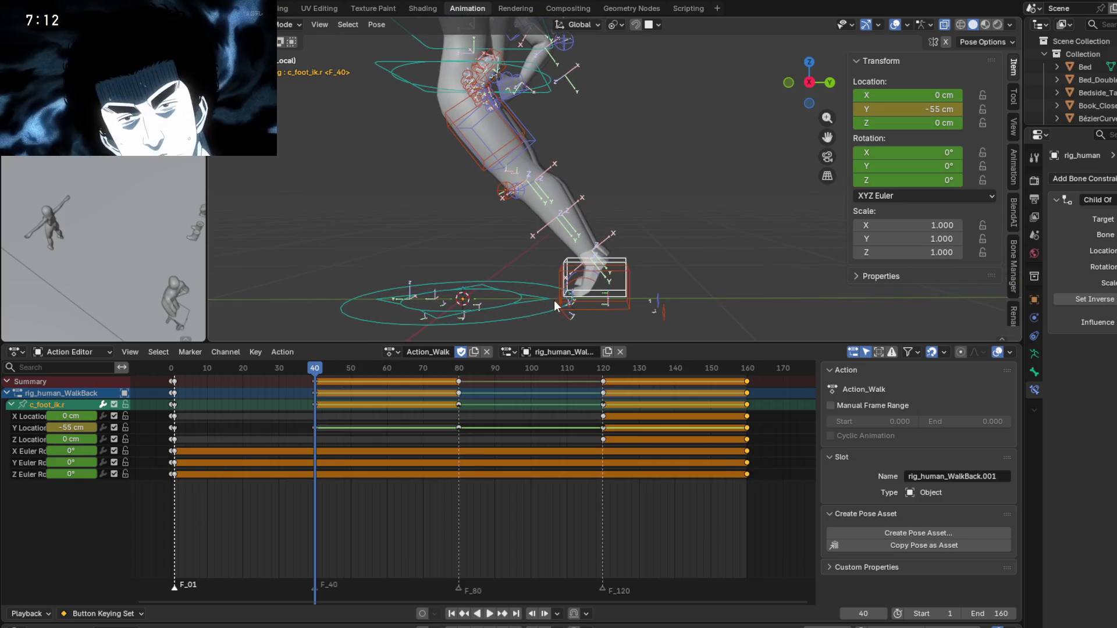
{"action": "middle_click_drag", "start_coordinate": [581, 290], "coordinate": [527, 316], "text": "shift"}
{"action": "left_click", "coordinate": [411, 372]}
{"action": "key", "text": "space"}
{"action": "left_click_drag", "start_coordinate": [411, 371], "coordinate": [313, 378]}
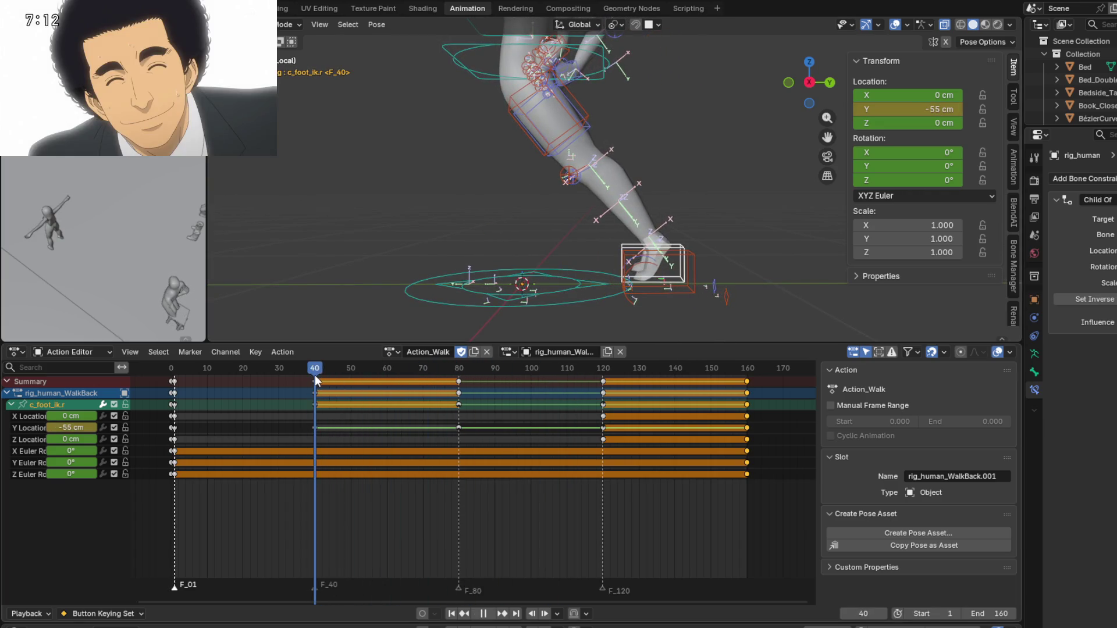
{"action": "key", "text": "space"}
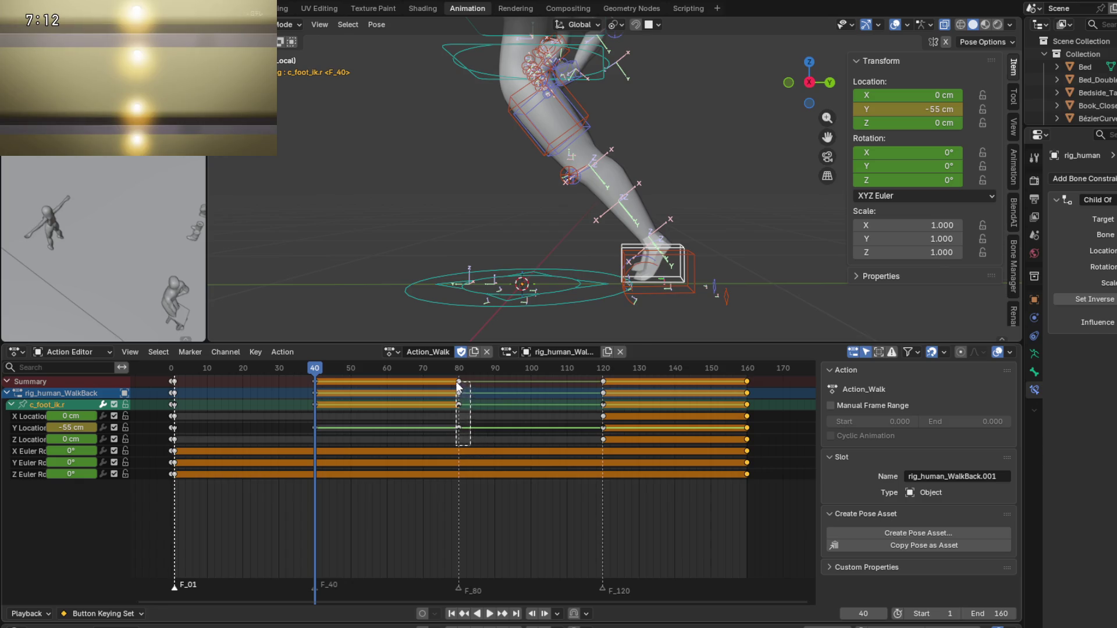
Delete the right foot control's frame-80 keyframes.
{"action": "left_click_drag", "start_coordinate": [458, 385], "coordinate": [457, 382]}
{"action": "key", "text": "x"}
{"action": "left_click", "coordinate": [415, 419]}
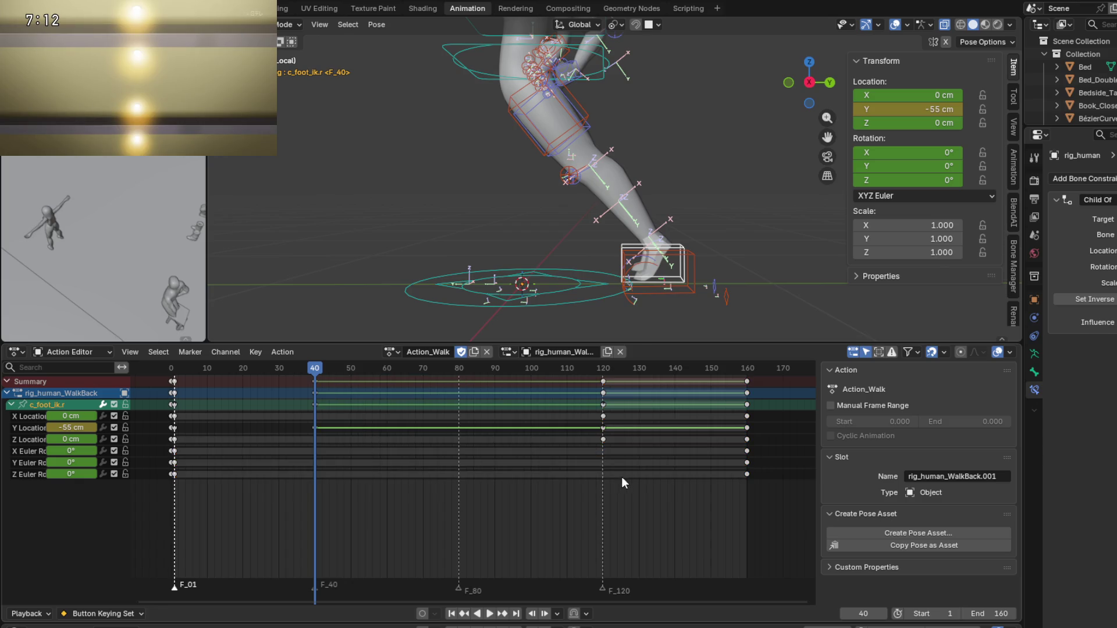
Shift the frame-120 keys back to frame 80 and play the walk to check it.
{"action": "left_click_drag", "start_coordinate": [602, 385], "coordinate": [602, 385]}
{"action": "key", "text": "g"}
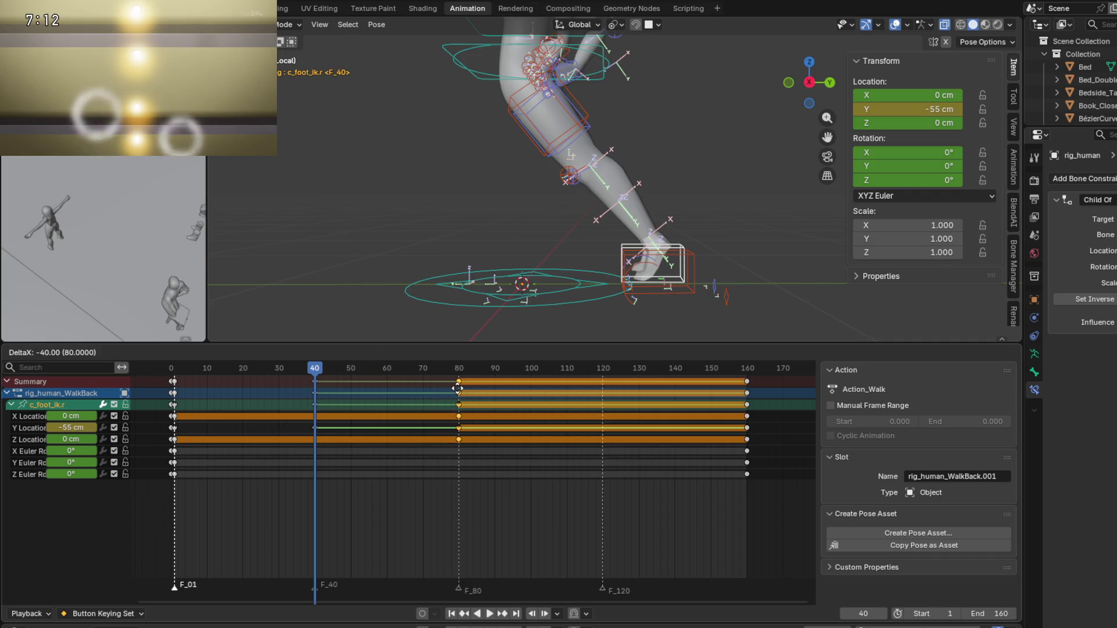
{"action": "left_click", "coordinate": [458, 388]}
{"action": "mouse_move", "coordinate": [294, 372]}
{"action": "left_mouse_down"}
{"action": "mouse_move", "coordinate": [201, 373]}
{"action": "mouse_move", "coordinate": [277, 375]}
{"action": "left_mouse_up"}
{"action": "key", "text": "space"}
{"action": "mouse_move", "coordinate": [280, 376]}
{"action": "left_mouse_down"}
{"action": "mouse_move", "coordinate": [448, 368]}
{"action": "mouse_move", "coordinate": [181, 389]}
{"action": "mouse_move", "coordinate": [393, 387]}
{"action": "mouse_move", "coordinate": [317, 397]}
{"action": "left_mouse_up"}
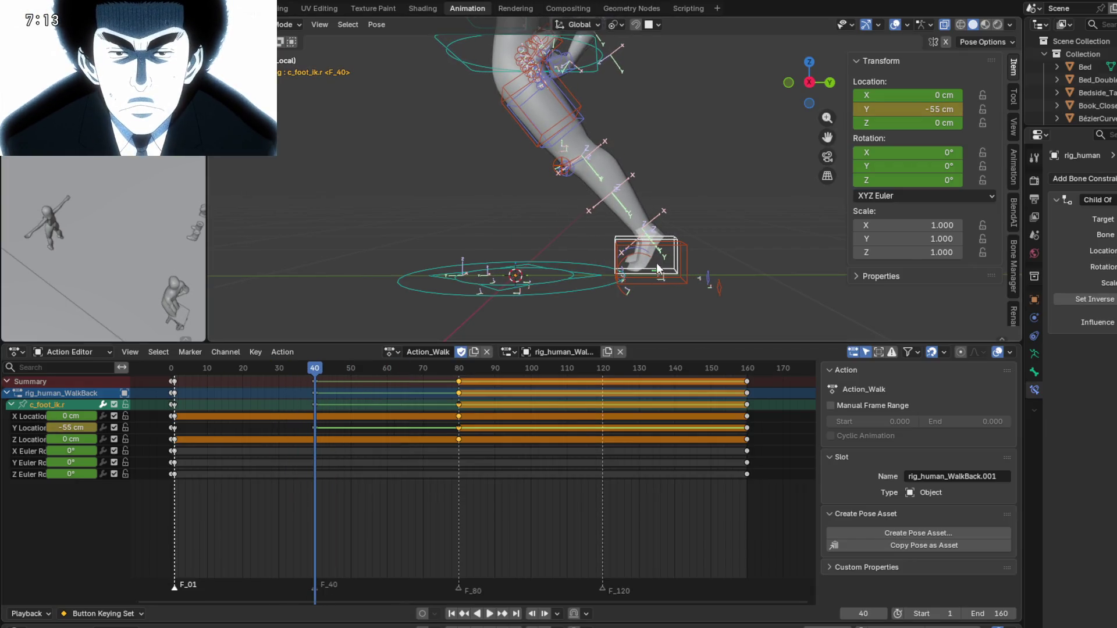
{"action": "left_click", "coordinate": [689, 246]}
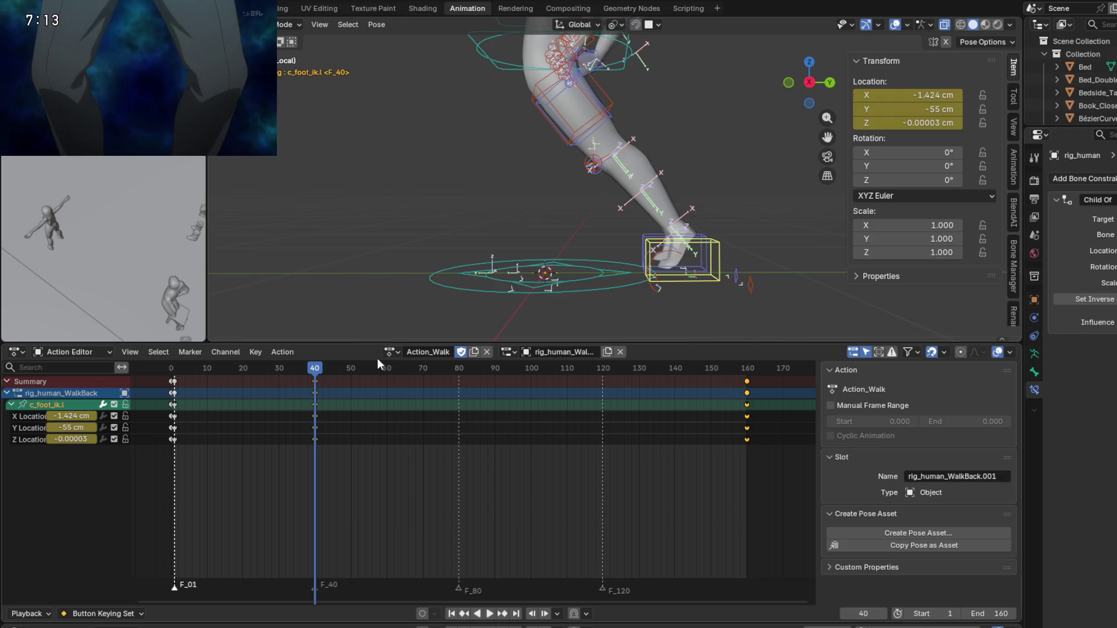
Move c_foot_ik.l's frame-40 keys to frame 80, duplicate its frame-0 keys onto frame 40, then scrub.
{"action": "mouse_move", "coordinate": [318, 375]}
{"action": "left_mouse_down"}
{"action": "mouse_move", "coordinate": [175, 370]}
{"action": "mouse_move", "coordinate": [258, 368]}
{"action": "mouse_move", "coordinate": [207, 378]}
{"action": "left_mouse_up"}
{"action": "left_click_drag", "start_coordinate": [318, 405], "coordinate": [460, 388]}
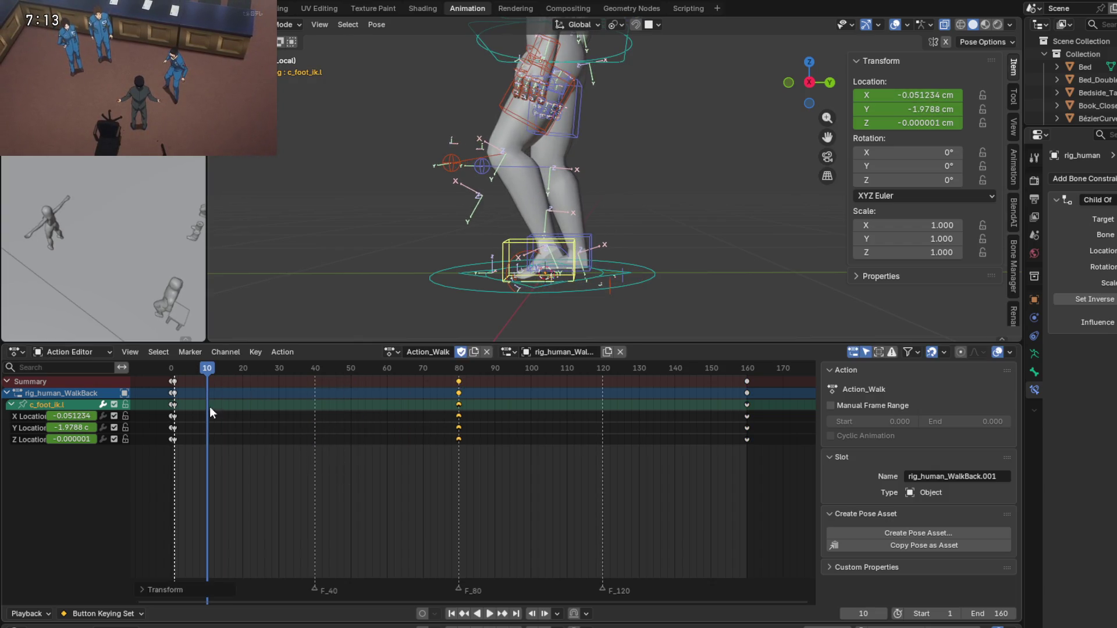
{"action": "left_click", "coordinate": [174, 382]}
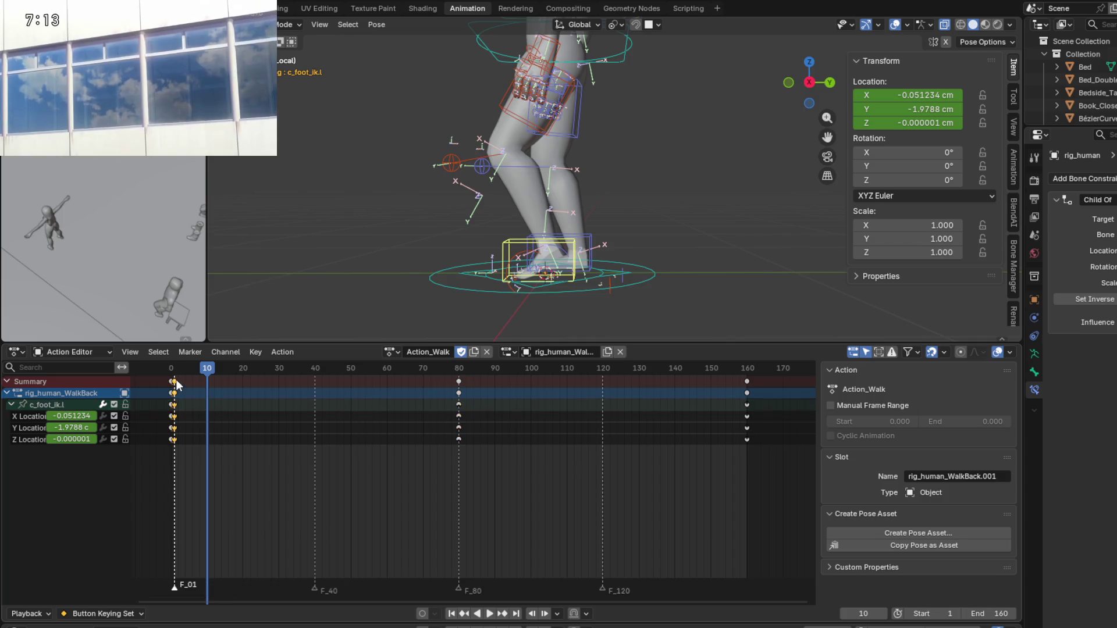
{"action": "key", "text": "shift+d"}
{"action": "left_click", "coordinate": [317, 390]}
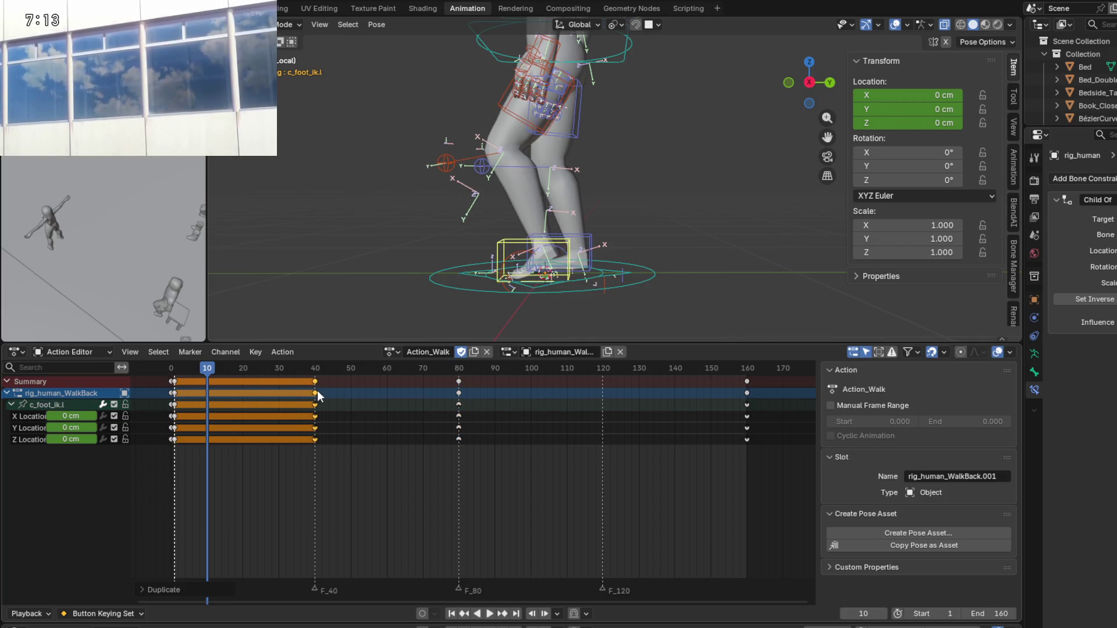
{"action": "mouse_move", "coordinate": [209, 364]}
{"action": "left_mouse_down"}
{"action": "mouse_move", "coordinate": [159, 365]}
{"action": "mouse_move", "coordinate": [513, 379]}
{"action": "mouse_move", "coordinate": [399, 383]}
{"action": "mouse_move", "coordinate": [458, 385]}
{"action": "left_mouse_up"}
{"action": "mouse_move", "coordinate": [463, 257]}
{"action": "middle_mouse_down", "text": "shift"}
{"action": "mouse_move", "coordinate": [445, 223]}
{"action": "mouse_move", "coordinate": [446, 256]}
{"action": "mouse_move", "coordinate": [504, 273]}
{"action": "middle_mouse_up", "text": "shift"}
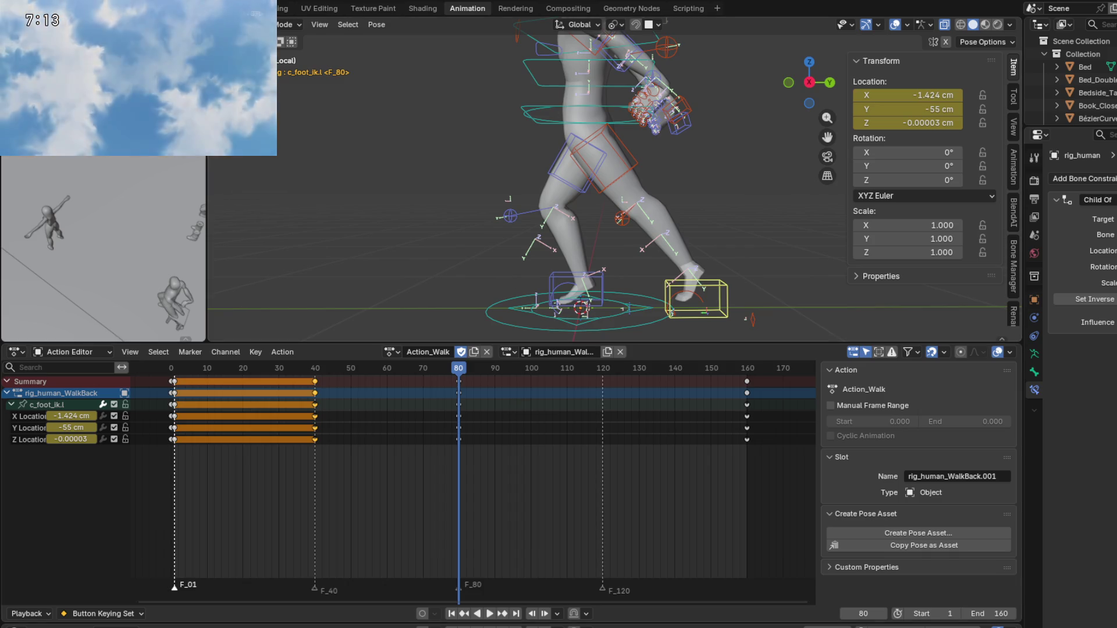
{"action": "scroll", "coordinate": [627, 308], "scroll_direction": "down", "scroll_amount": 3}
{"action": "mouse_move", "coordinate": [626, 273]}
{"action": "middle_mouse_down"}
{"action": "mouse_move", "coordinate": [620, 299]}
{"action": "mouse_move", "coordinate": [609, 273]}
{"action": "middle_mouse_up"}
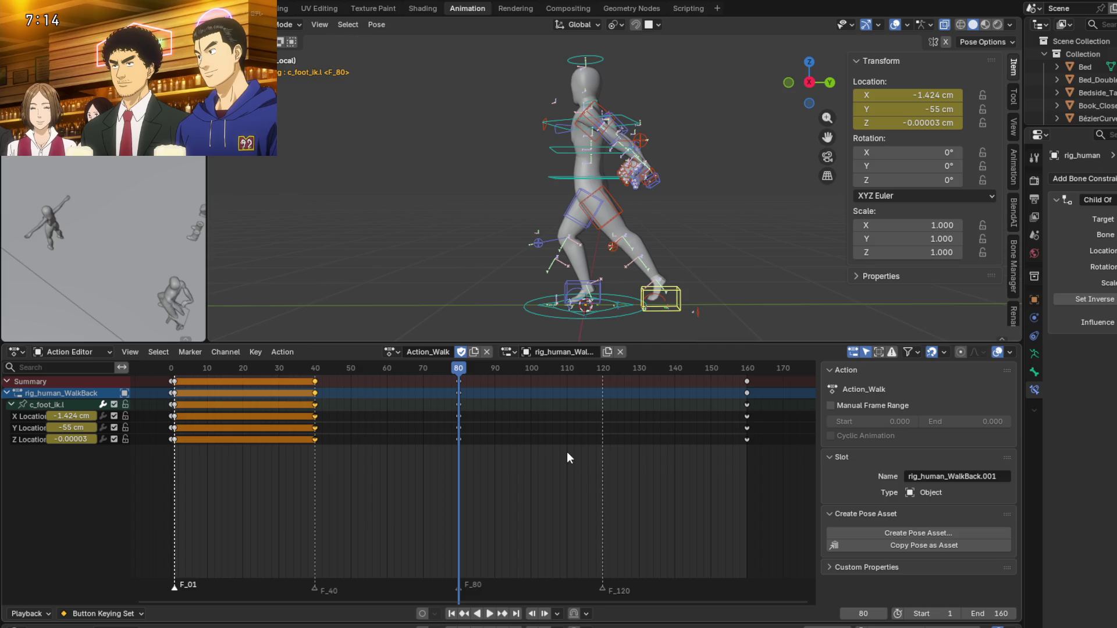
{"action": "key", "text": "space"}
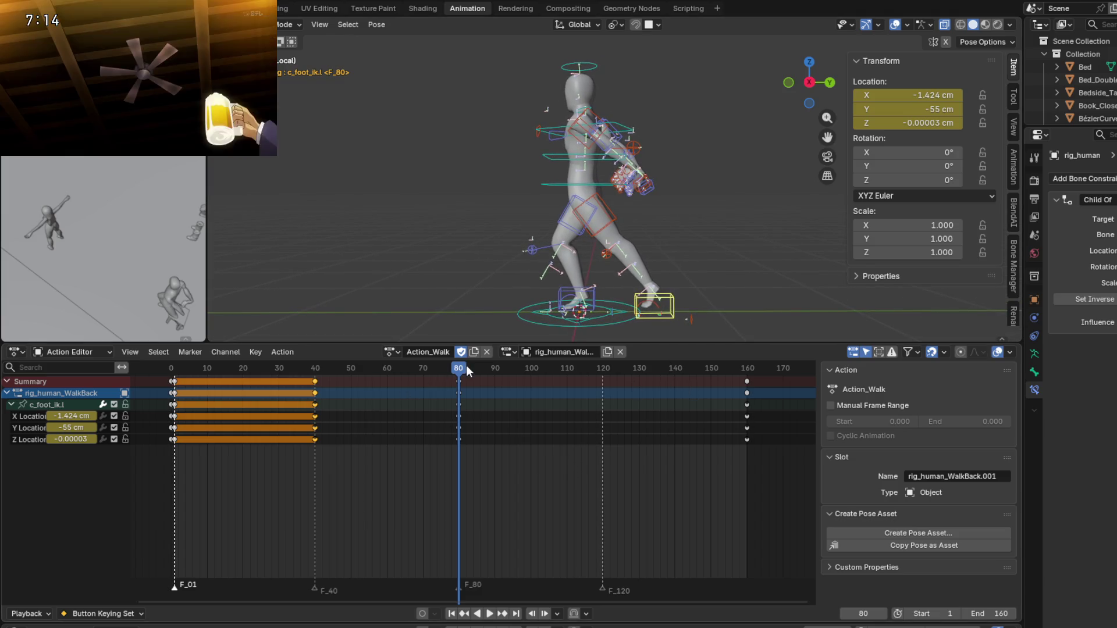
{"action": "left_click_drag", "start_coordinate": [466, 365], "coordinate": [261, 383]}
{"action": "mouse_move", "coordinate": [331, 387]}
{"action": "left_mouse_down"}
{"action": "mouse_move", "coordinate": [358, 401]}
{"action": "mouse_move", "coordinate": [228, 403]}
{"action": "mouse_move", "coordinate": [281, 418]}
{"action": "mouse_move", "coordinate": [429, 422]}
{"action": "mouse_move", "coordinate": [146, 413]}
{"action": "mouse_move", "coordinate": [460, 423]}
{"action": "left_mouse_up"}
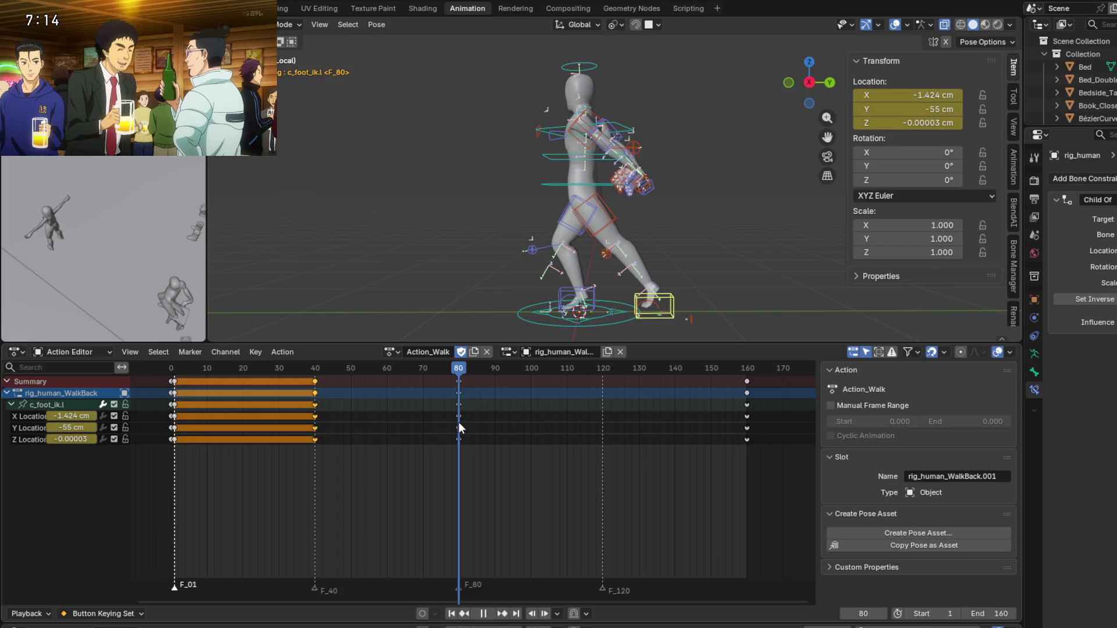
{"action": "mouse_move", "coordinate": [583, 260]}
{"action": "middle_mouse_down"}
{"action": "mouse_move", "coordinate": [573, 245]}
{"action": "mouse_move", "coordinate": [564, 251]}
{"action": "middle_mouse_up"}
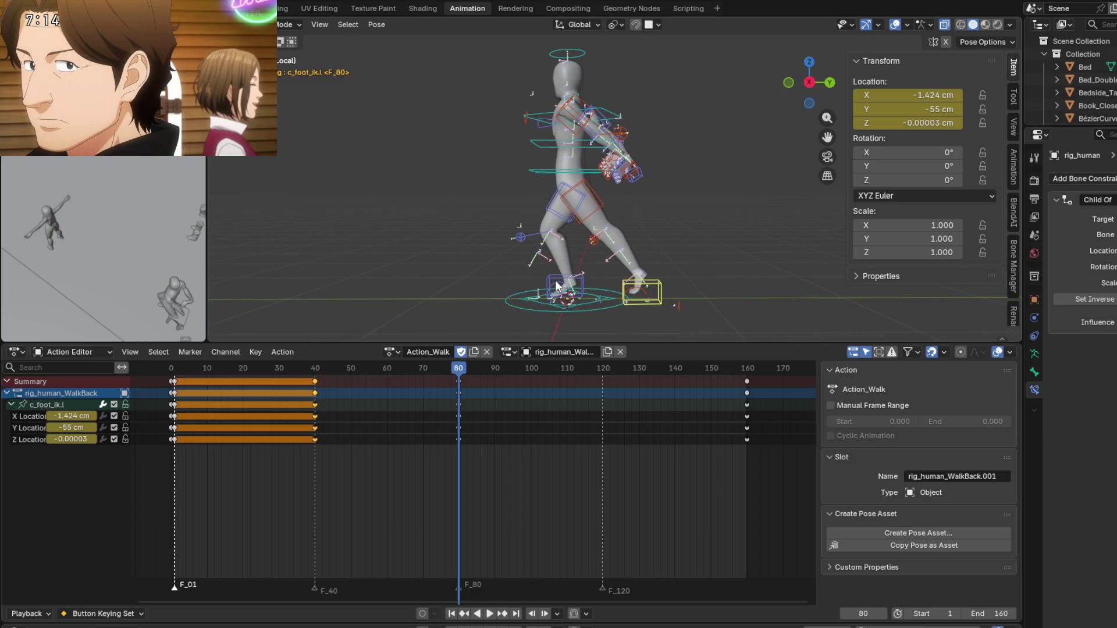
{"action": "key", "text": "space"}
{"action": "mouse_move", "coordinate": [350, 369]}
{"action": "left_mouse_down"}
{"action": "mouse_move", "coordinate": [285, 382]}
{"action": "mouse_move", "coordinate": [315, 386]}
{"action": "left_mouse_up"}
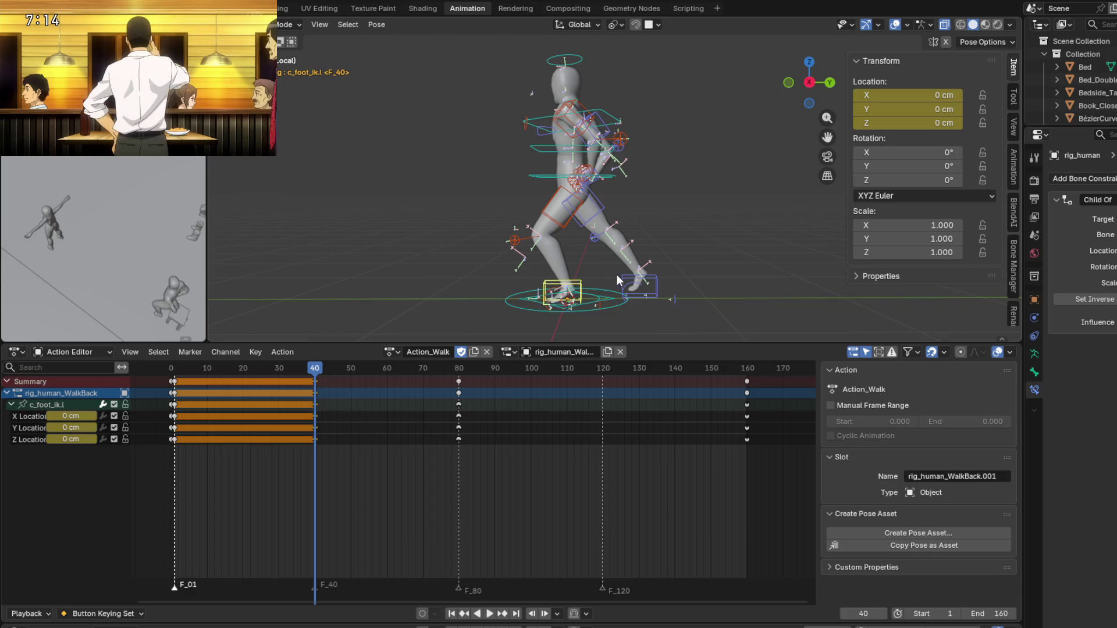
{"action": "left_click", "coordinate": [640, 285]}
{"action": "scroll", "coordinate": [634, 288], "scroll_direction": "up", "scroll_amount": 3}
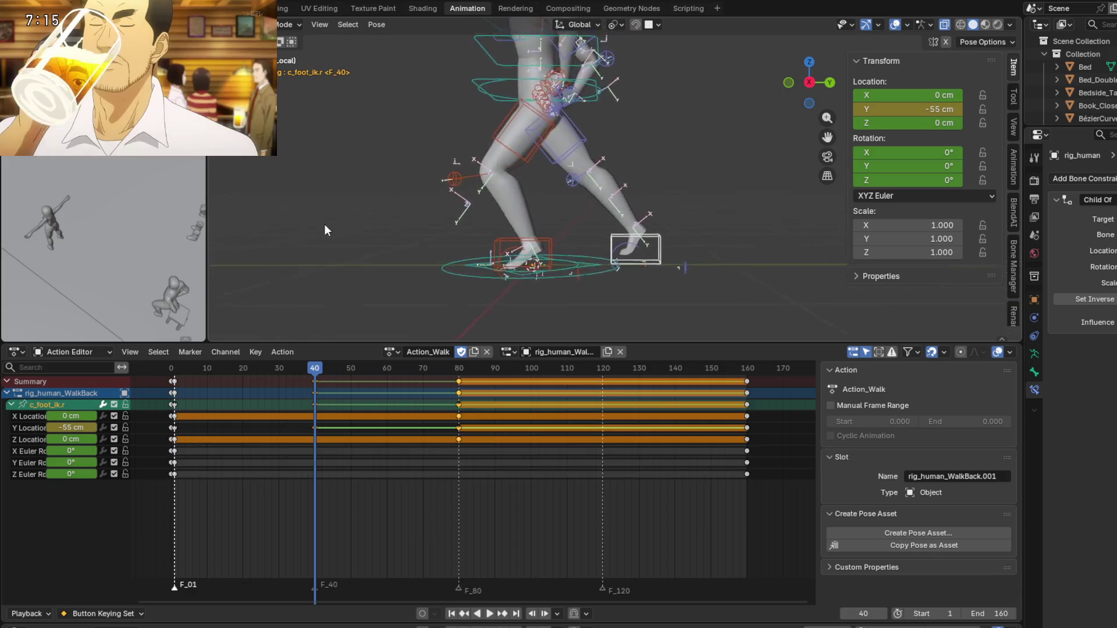
Stop playback at frame 10 and switch to the right orthographic side view.
{"action": "mouse_move", "coordinate": [309, 375]}
{"action": "left_mouse_down"}
{"action": "mouse_move", "coordinate": [178, 378]}
{"action": "mouse_move", "coordinate": [207, 380]}
{"action": "left_mouse_up"}
{"action": "key", "text": "space"}
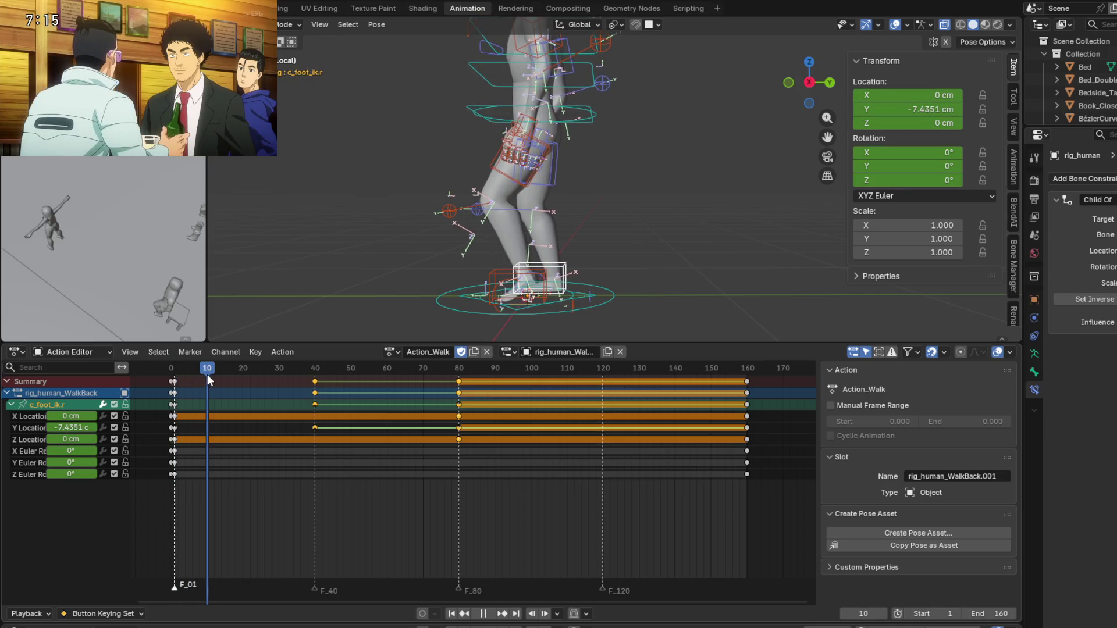
{"action": "key", "text": "space"}
{"action": "middle_click_drag", "start_coordinate": [512, 273], "coordinate": [532, 284]}
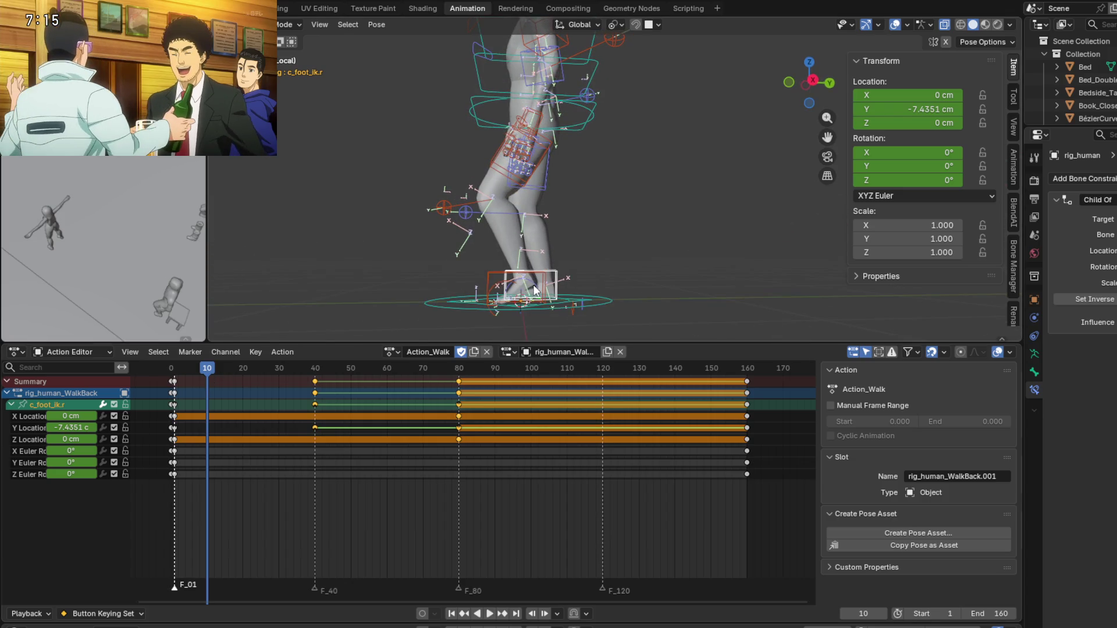
{"action": "key", "text": "KP_1"}
{"action": "key", "text": "KP_3"}
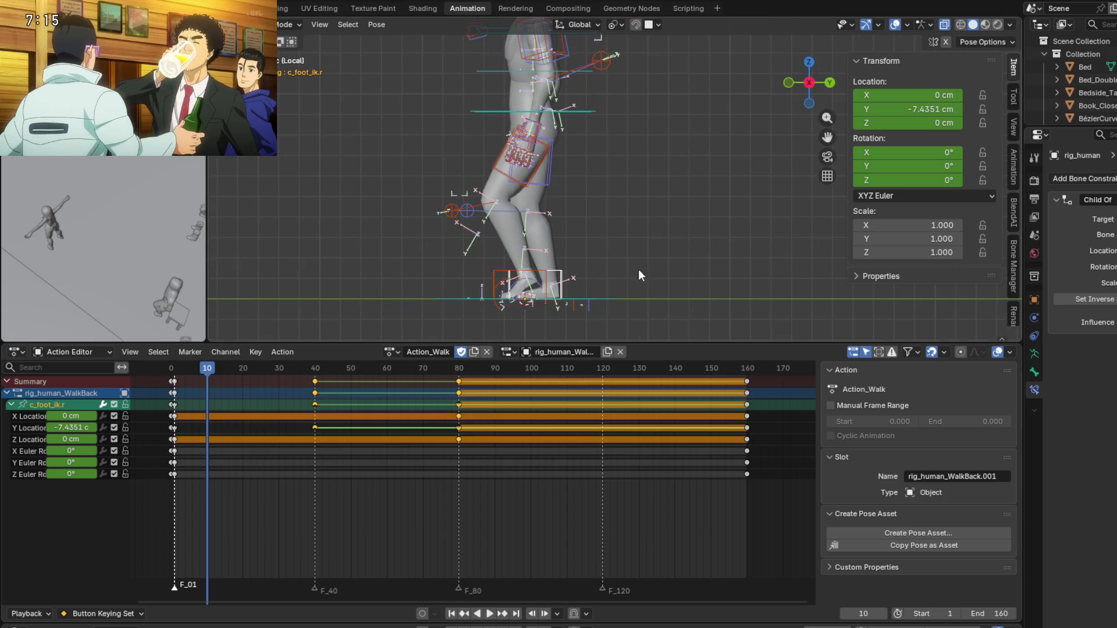
{"action": "scroll", "coordinate": [640, 273], "scroll_direction": "up", "scroll_amount": 4}
Raise the right foot IK control to Z 15 cm and key it at frame 10.
{"action": "key", "text": "g"}
{"action": "key", "text": "z"}
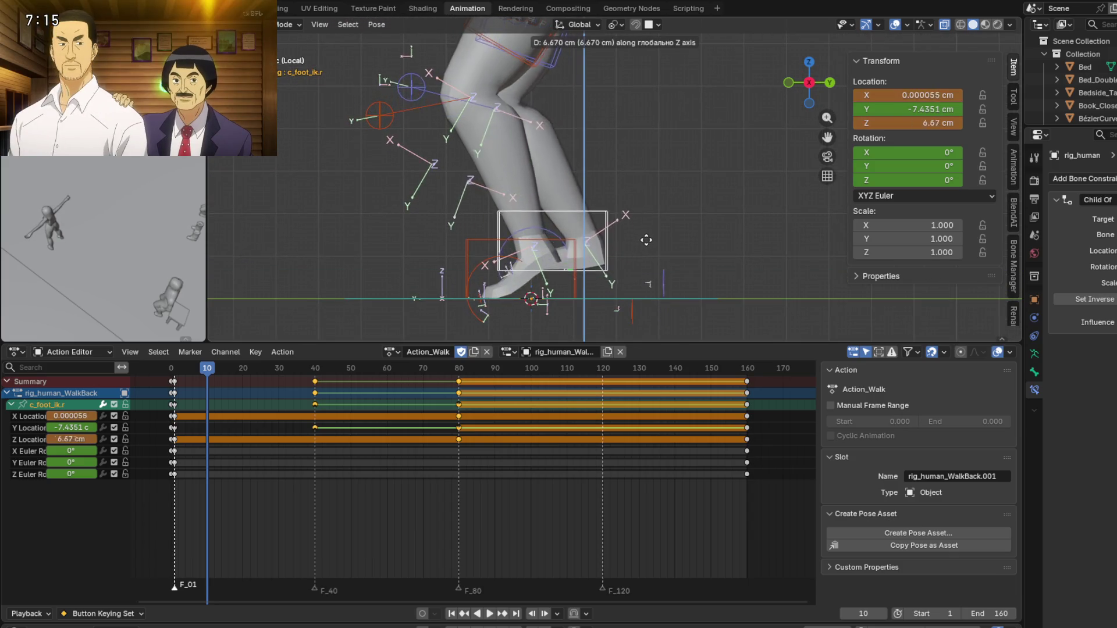
{"action": "left_click", "coordinate": [658, 213]}
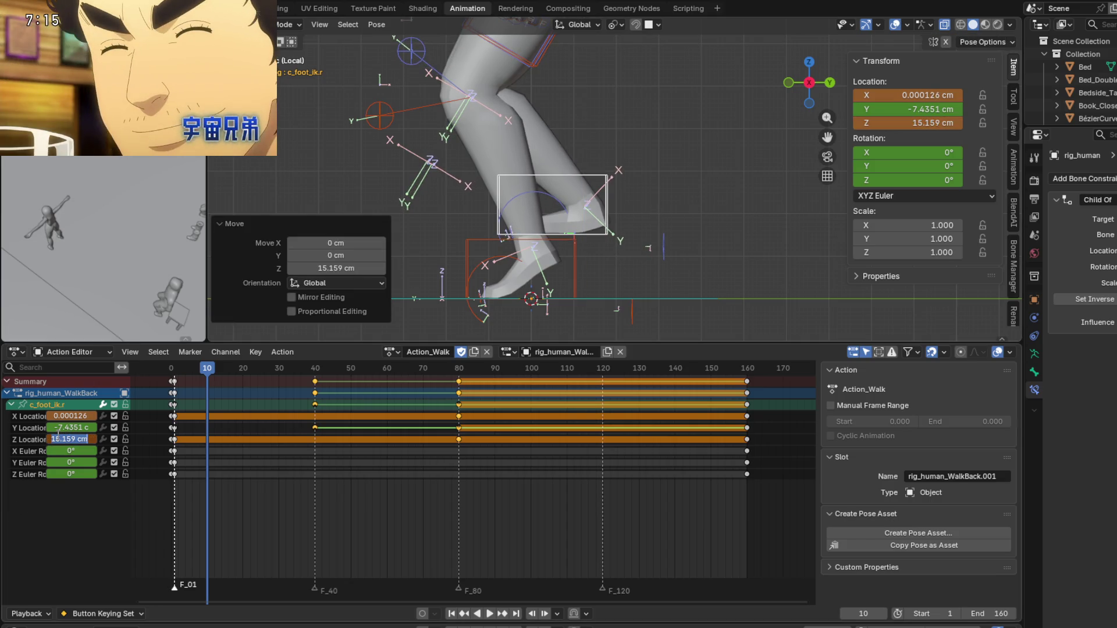
{"action": "type", "text": "15"}
{"action": "key", "text": "Return"}
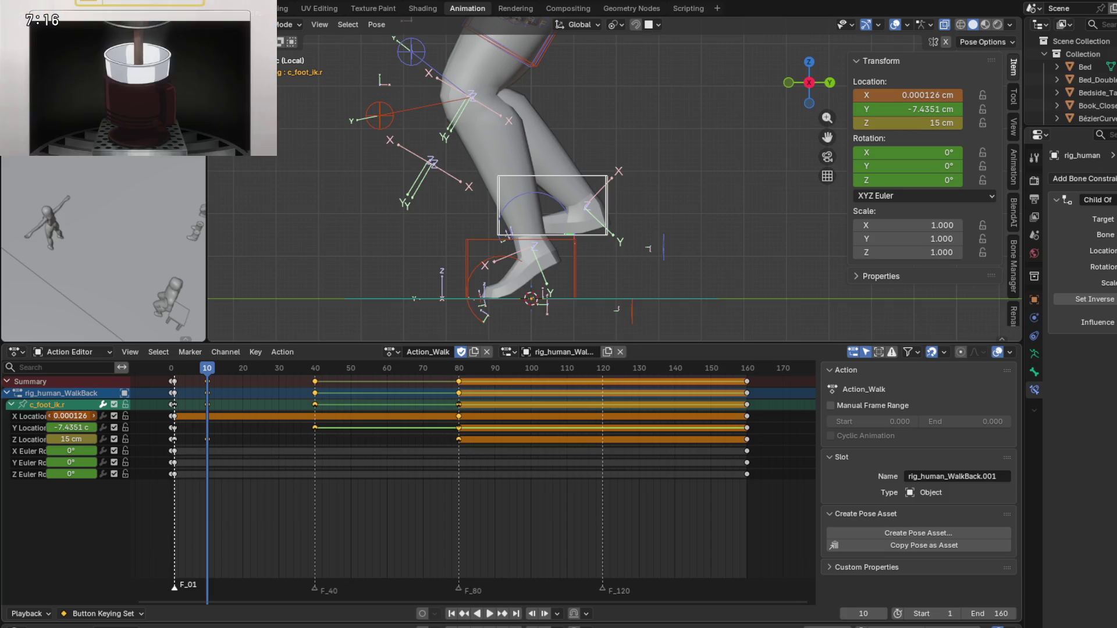
{"action": "key", "text": "Return"}
Scrub around frame 10 to check the lift, then return to the right side view.
{"action": "mouse_move", "coordinate": [205, 371]}
{"action": "left_mouse_down"}
{"action": "mouse_move", "coordinate": [180, 379]}
{"action": "mouse_move", "coordinate": [319, 384]}
{"action": "mouse_move", "coordinate": [207, 391]}
{"action": "mouse_move", "coordinate": [366, 386]}
{"action": "mouse_move", "coordinate": [445, 400]}
{"action": "mouse_move", "coordinate": [246, 393]}
{"action": "mouse_move", "coordinate": [314, 393]}
{"action": "left_mouse_up"}
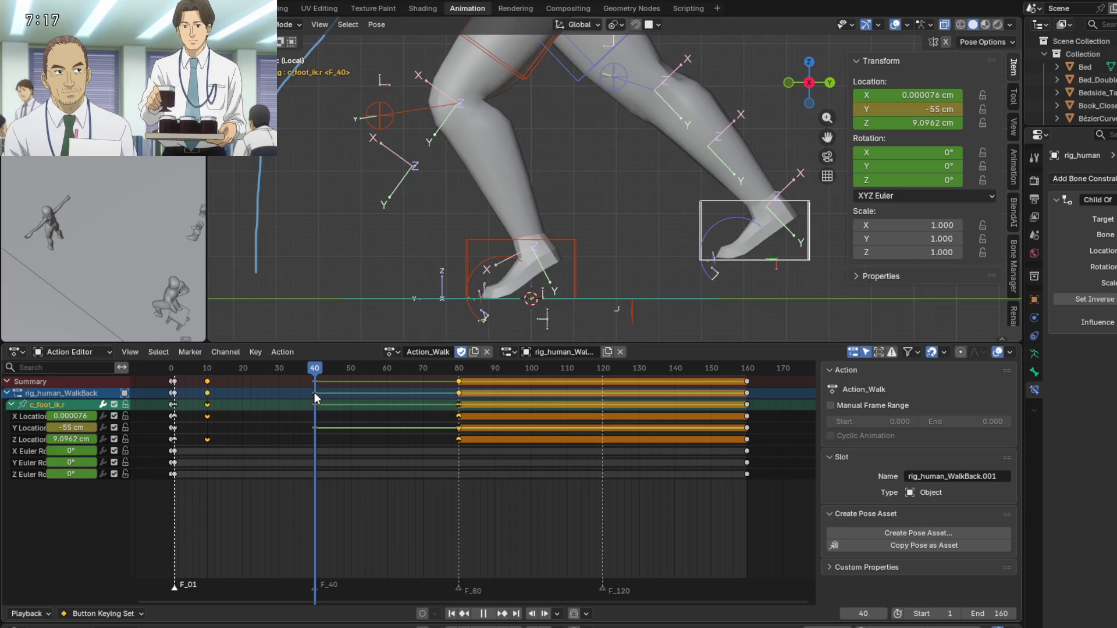
{"action": "middle_click_drag", "start_coordinate": [421, 327], "coordinate": [606, 273]}
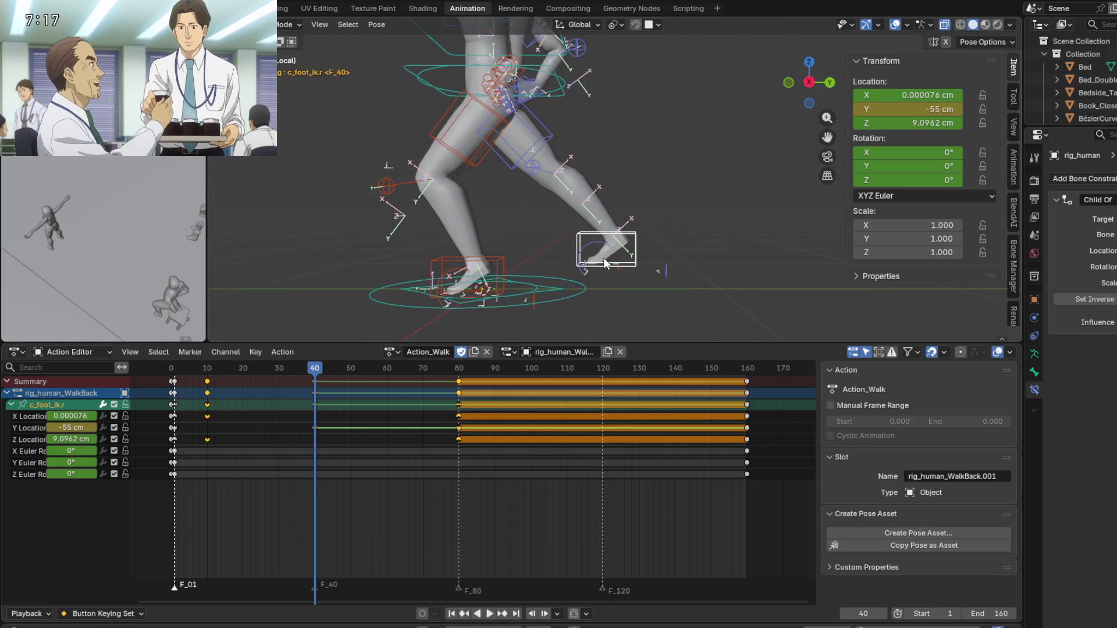
{"action": "key", "text": "KP_1"}
{"action": "key", "text": "KP_3"}
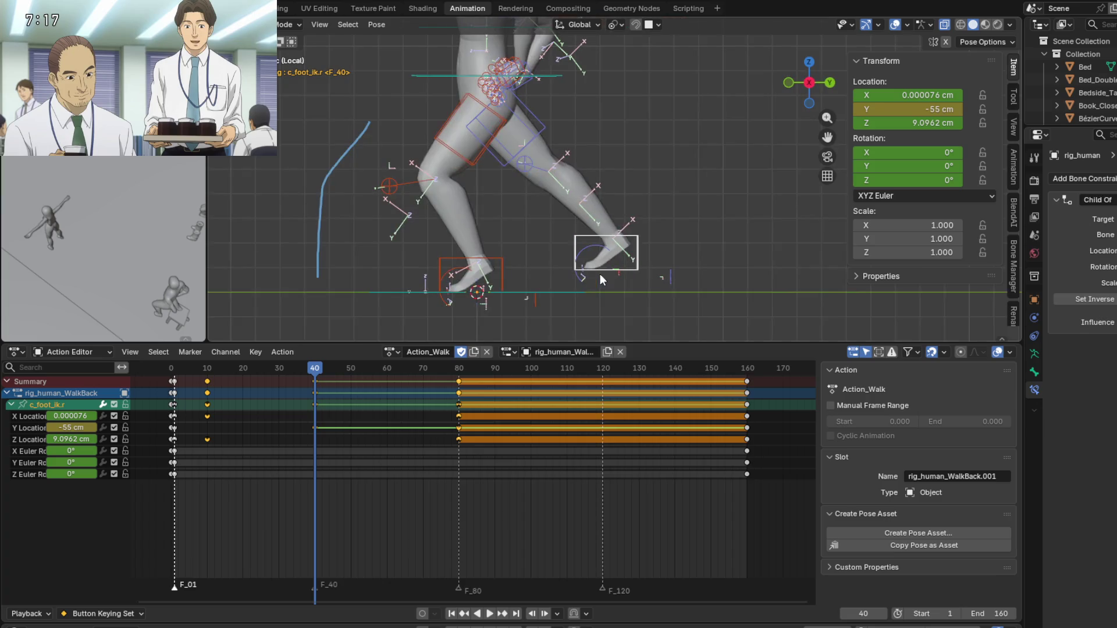
{"action": "middle_click_drag", "start_coordinate": [574, 266], "coordinate": [619, 236], "text": "shift"}
{"action": "scroll", "coordinate": [618, 254], "scroll_direction": "up", "scroll_amount": 2}
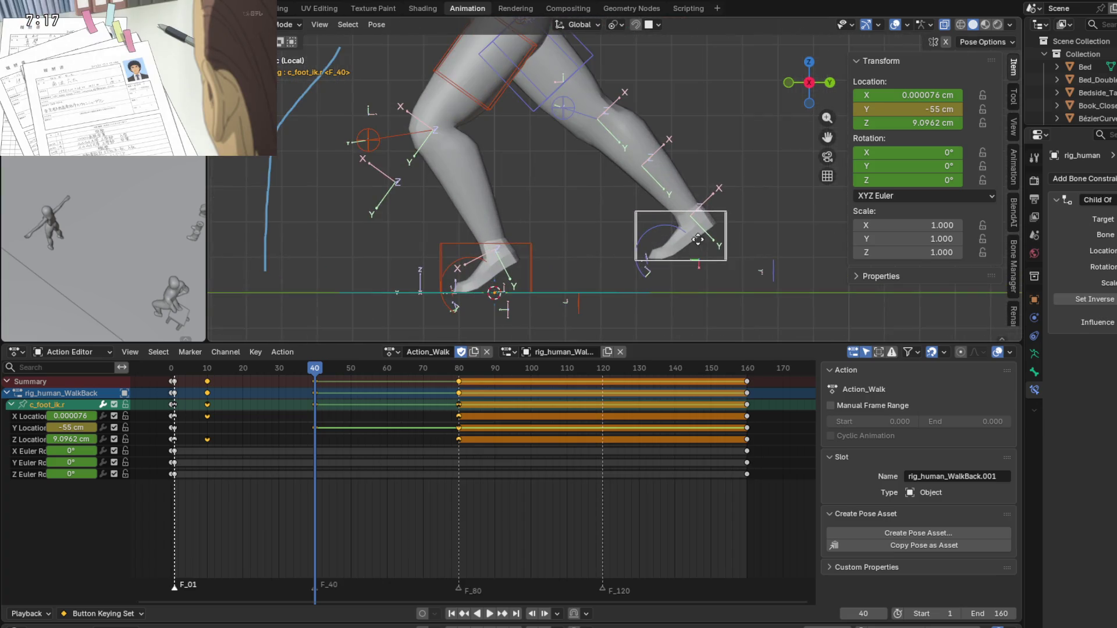
Lower the right foot IK control to Z 0 cm at frame 40.
{"action": "middle_click_drag", "start_coordinate": [698, 240], "coordinate": [690, 252], "text": "shift"}
{"action": "scroll", "coordinate": [619, 265], "scroll_direction": "up", "scroll_amount": 1}
{"action": "key", "text": "g"}
{"action": "key", "text": "z"}
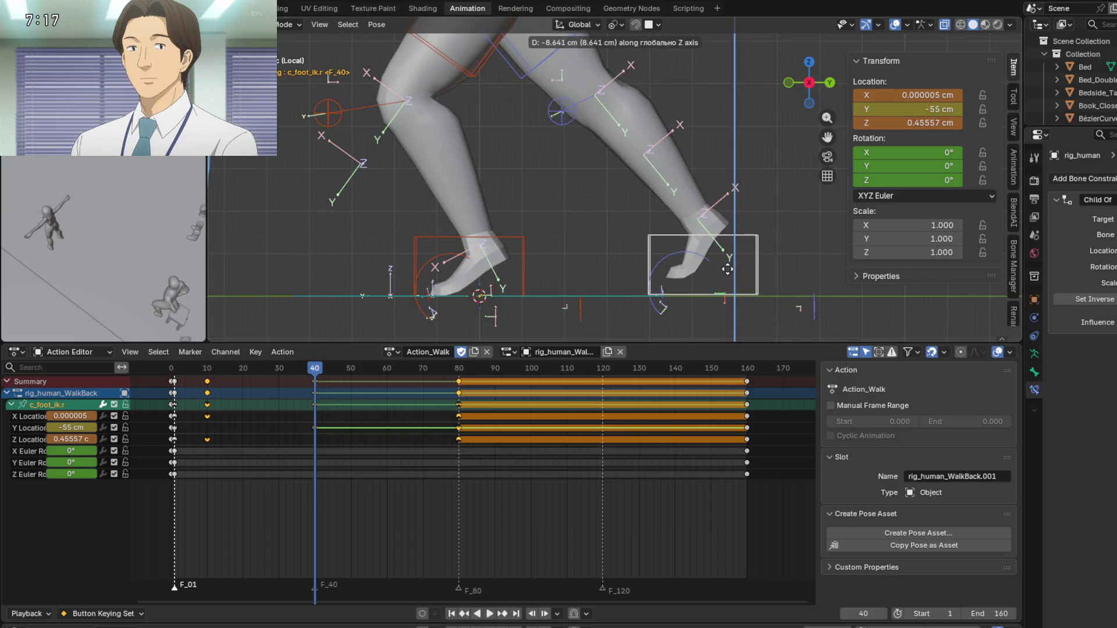
{"action": "left_click", "coordinate": [727, 271]}
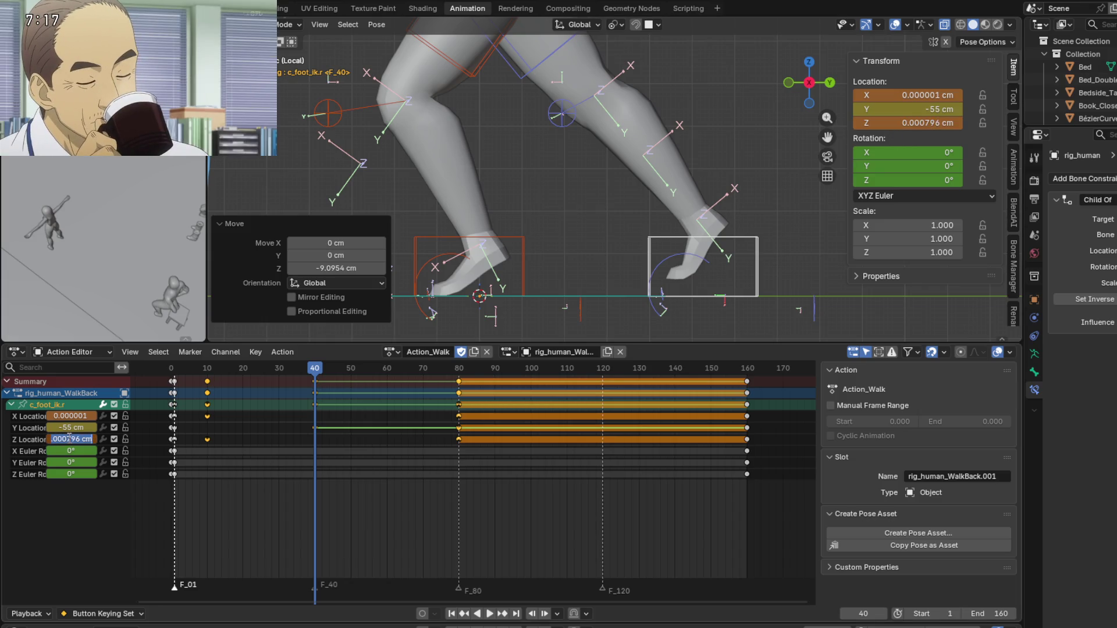
{"action": "type", "text": "0"}
{"action": "key", "text": "Return"}
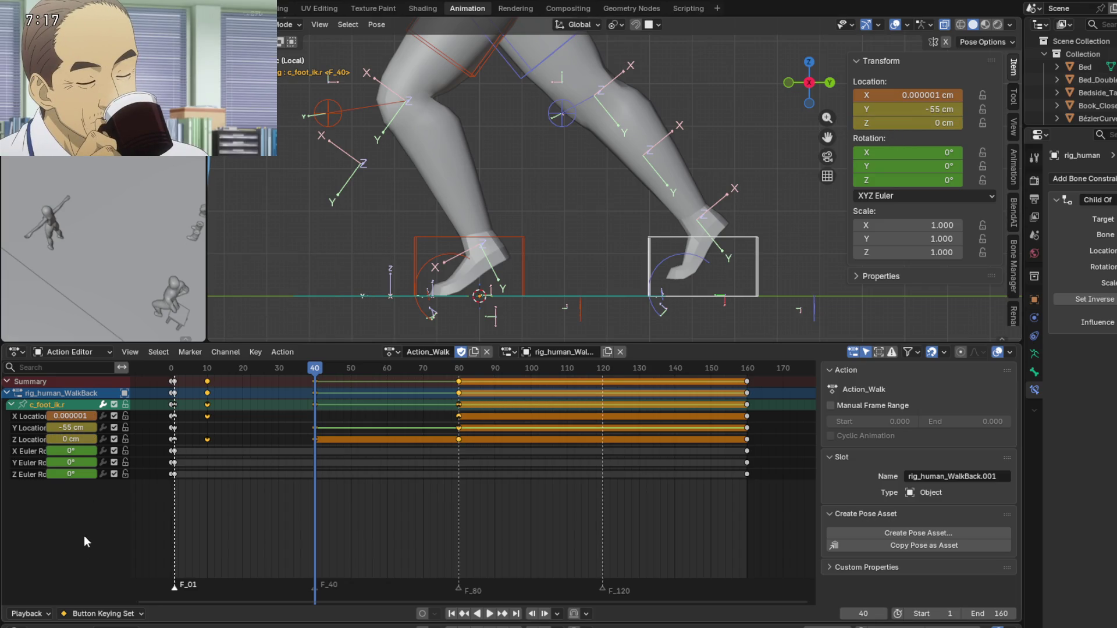
Play the walk and scrub back to frame 40 to review the step.
{"action": "left_click", "coordinate": [276, 370]}
{"action": "key", "text": "space"}
{"action": "mouse_move", "coordinate": [278, 376]}
{"action": "left_mouse_down"}
{"action": "mouse_move", "coordinate": [183, 376]}
{"action": "mouse_move", "coordinate": [302, 385]}
{"action": "left_mouse_up"}
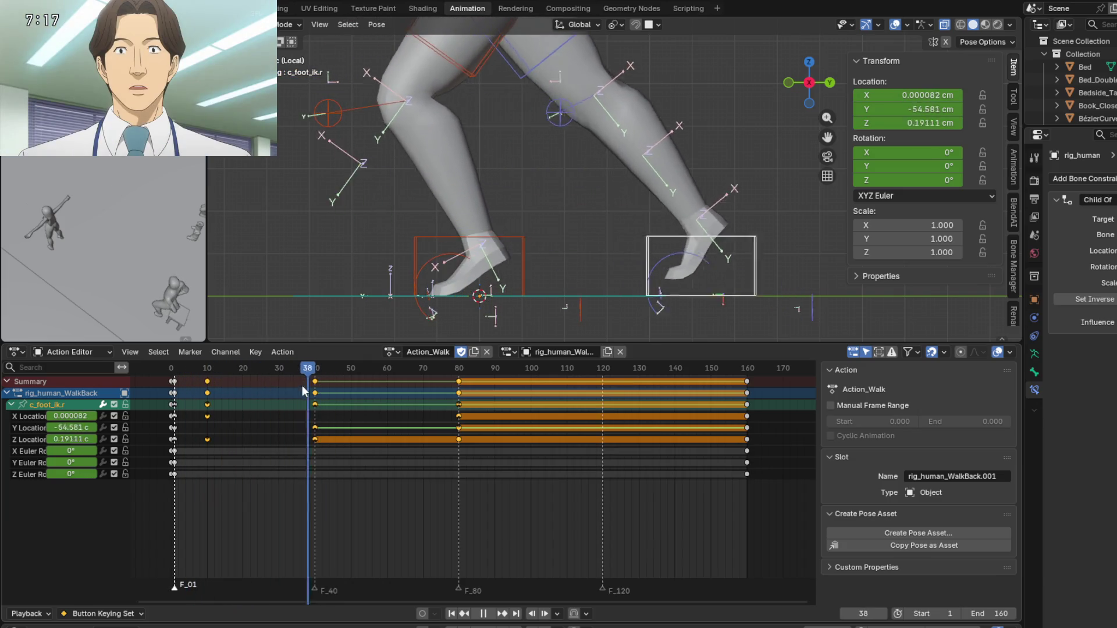
{"action": "left_click_drag", "start_coordinate": [302, 385], "coordinate": [309, 385]}
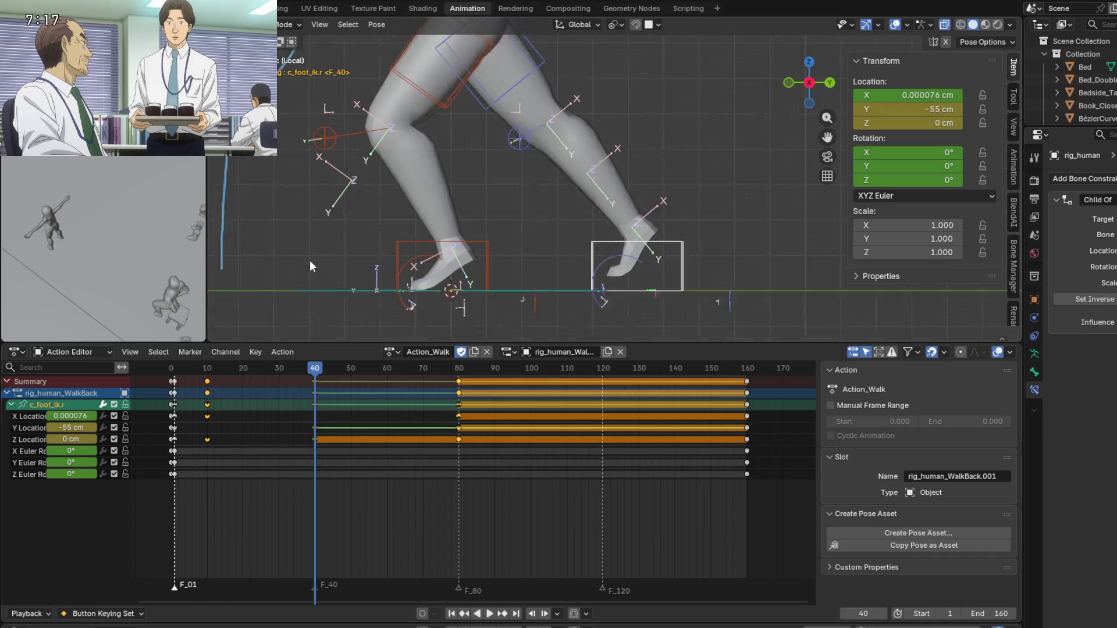
{"action": "scroll", "coordinate": [417, 221], "scroll_direction": "down", "scroll_amount": 3}
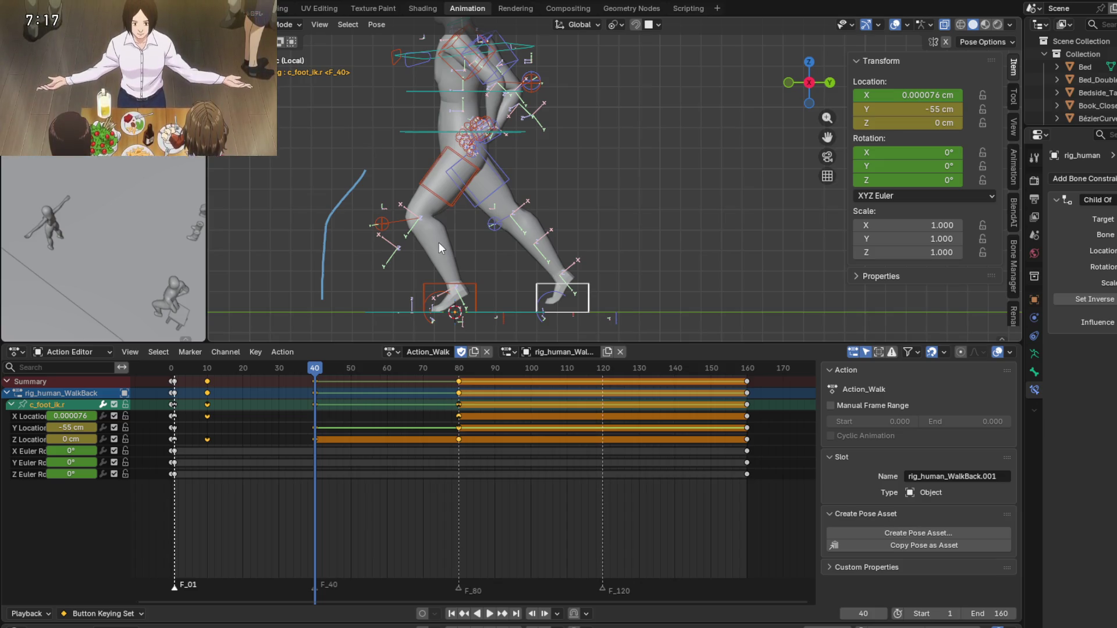
{"action": "middle_click_drag", "start_coordinate": [525, 293], "coordinate": [564, 277], "text": "shift"}
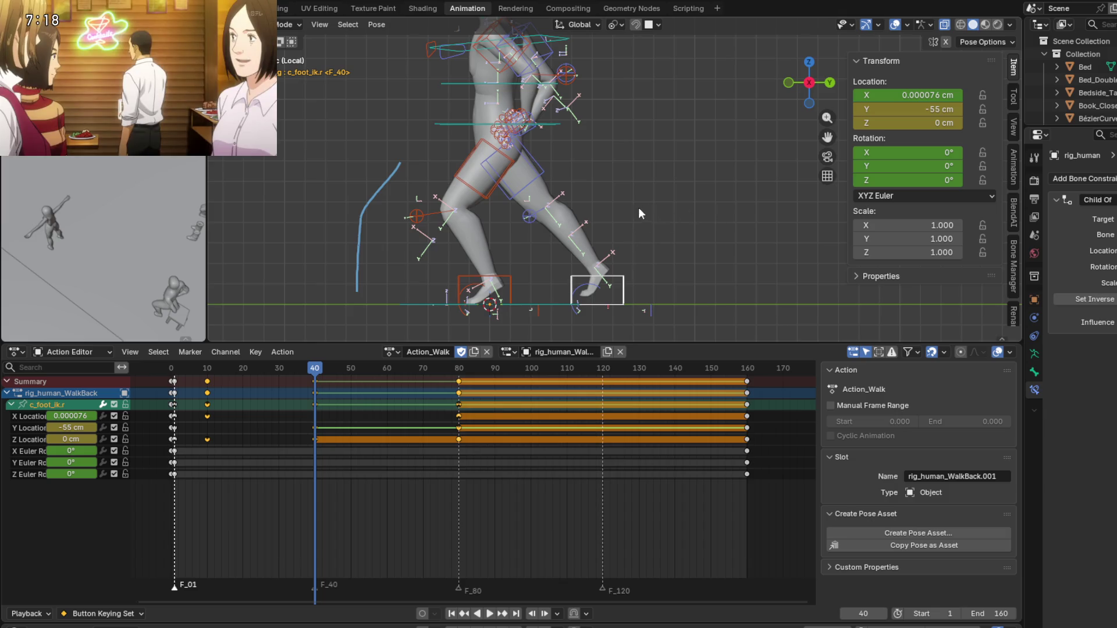
{"action": "middle_click_drag", "start_coordinate": [580, 238], "coordinate": [630, 230], "text": "shift"}
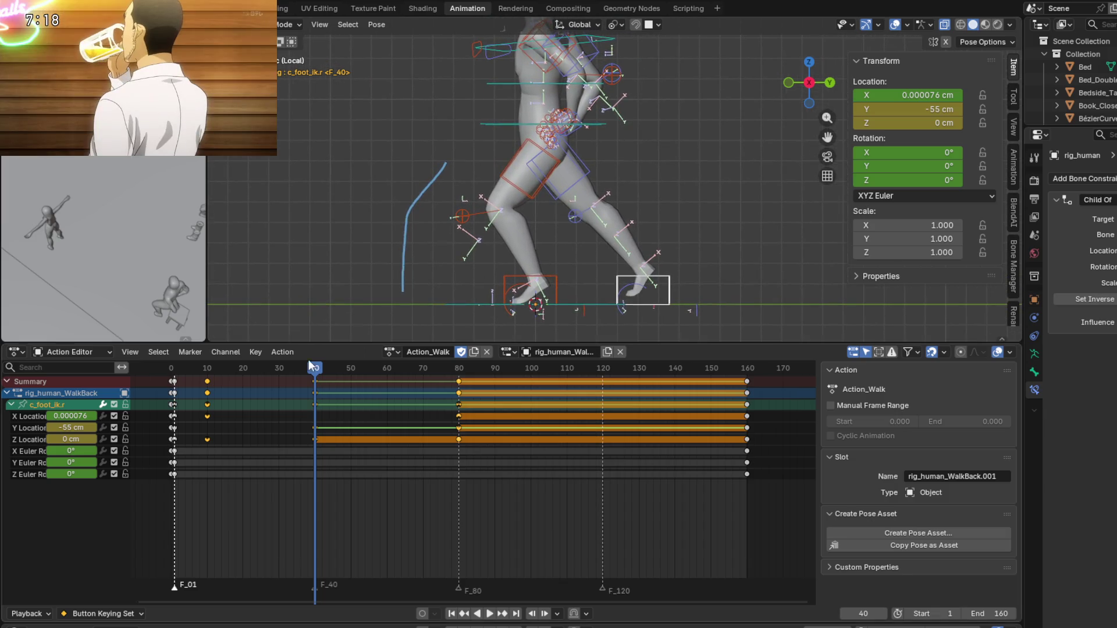
{"action": "mouse_move", "coordinate": [318, 375]}
{"action": "left_mouse_down"}
{"action": "mouse_move", "coordinate": [174, 377]}
{"action": "mouse_move", "coordinate": [365, 379]}
{"action": "mouse_move", "coordinate": [226, 378]}
{"action": "mouse_move", "coordinate": [350, 386]}
{"action": "left_mouse_up"}
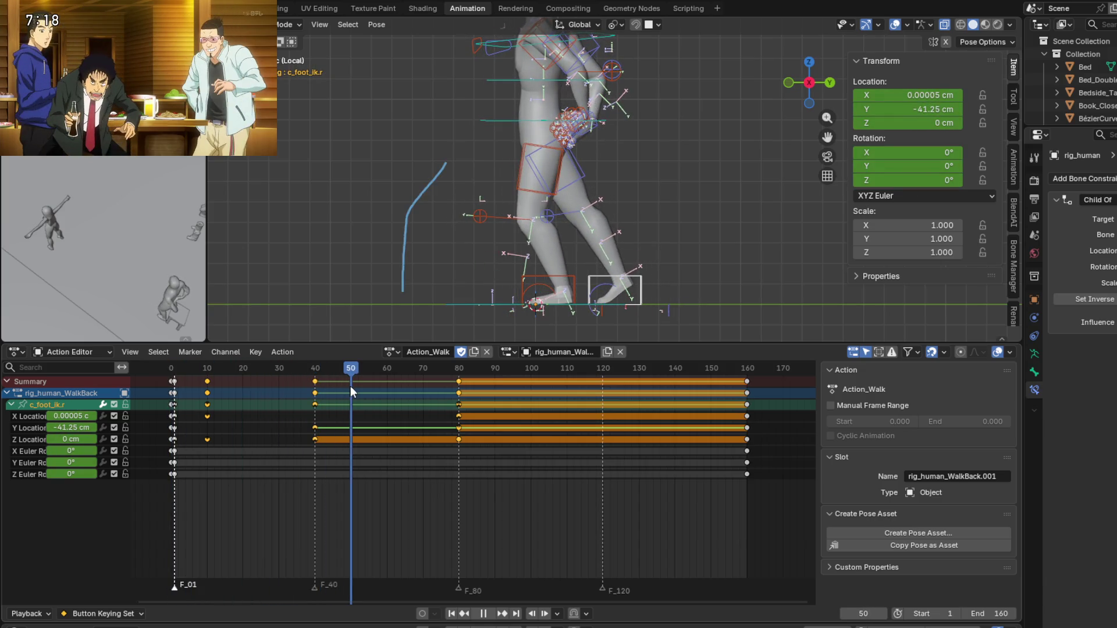
{"action": "scroll", "coordinate": [464, 240], "scroll_direction": "up", "scroll_amount": 3}
Lift c_foot_ik.l vertically and set its Z location to 10 cm, keying frame 50.
{"action": "left_click", "coordinate": [518, 282]}
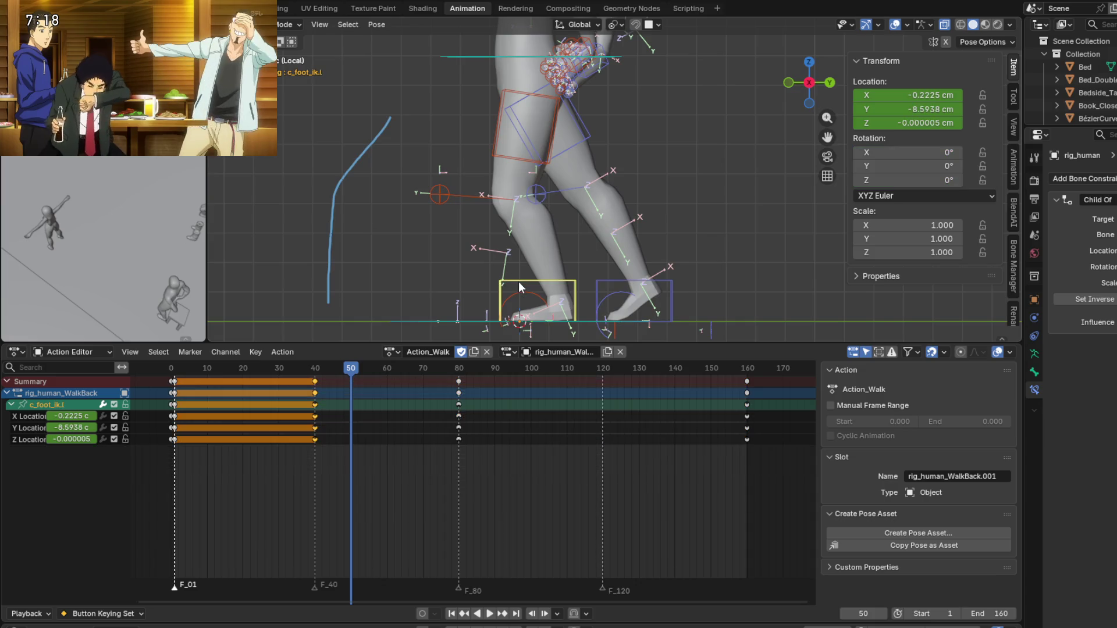
{"action": "middle_click_drag", "start_coordinate": [520, 286], "coordinate": [484, 232], "text": "shift"}
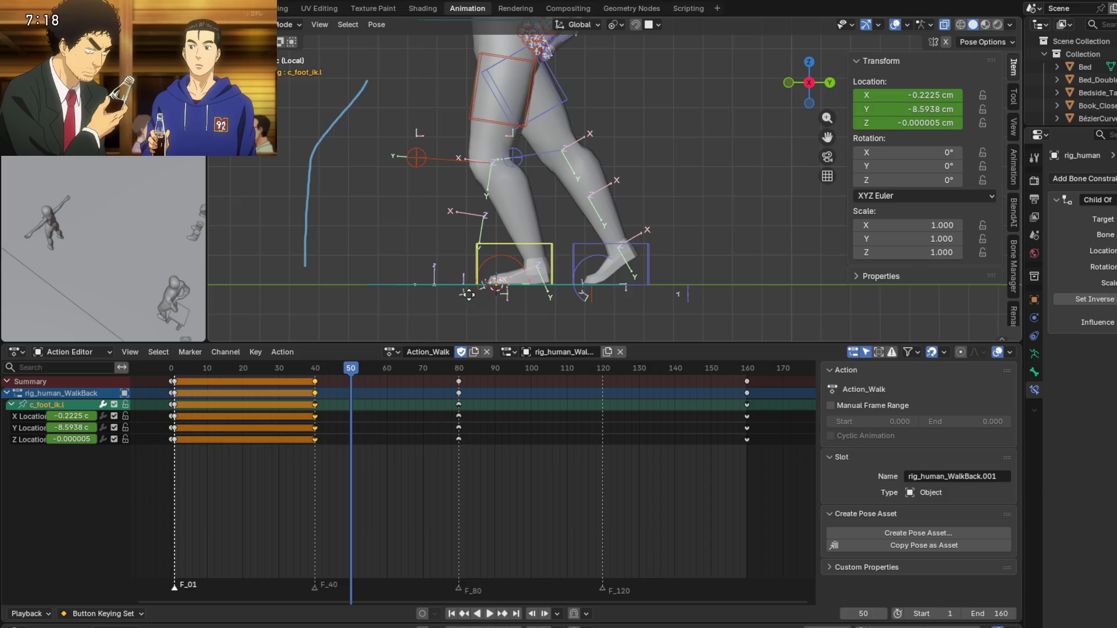
{"action": "key", "text": "g"}
{"action": "key", "text": "z"}
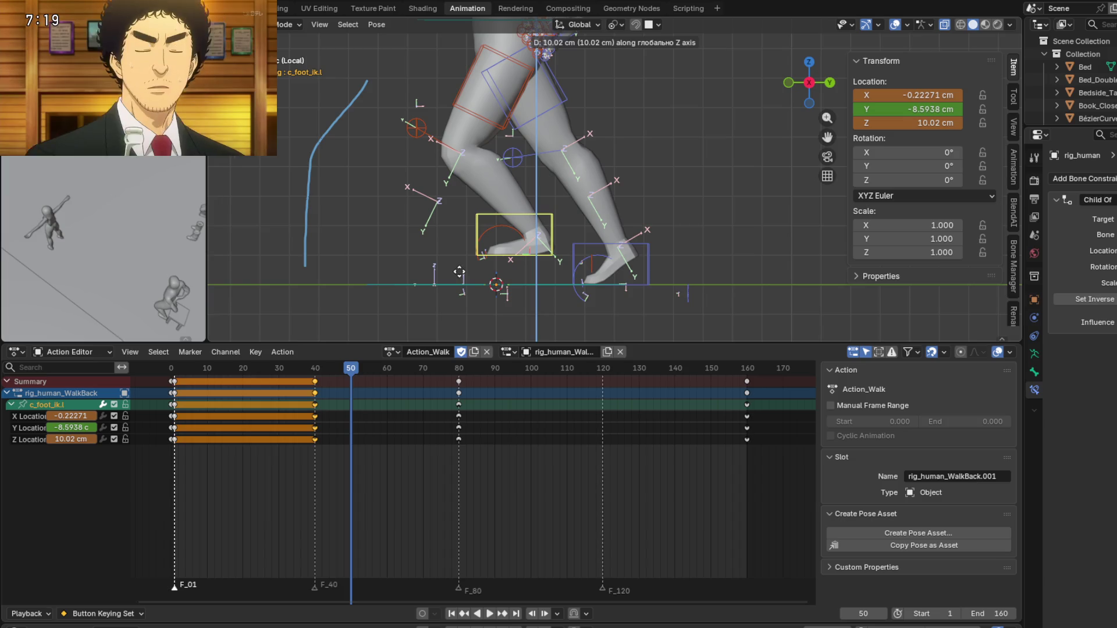
{"action": "left_click", "coordinate": [459, 272]}
{"action": "left_click", "coordinate": [63, 438]}
{"action": "type", "text": "10"}
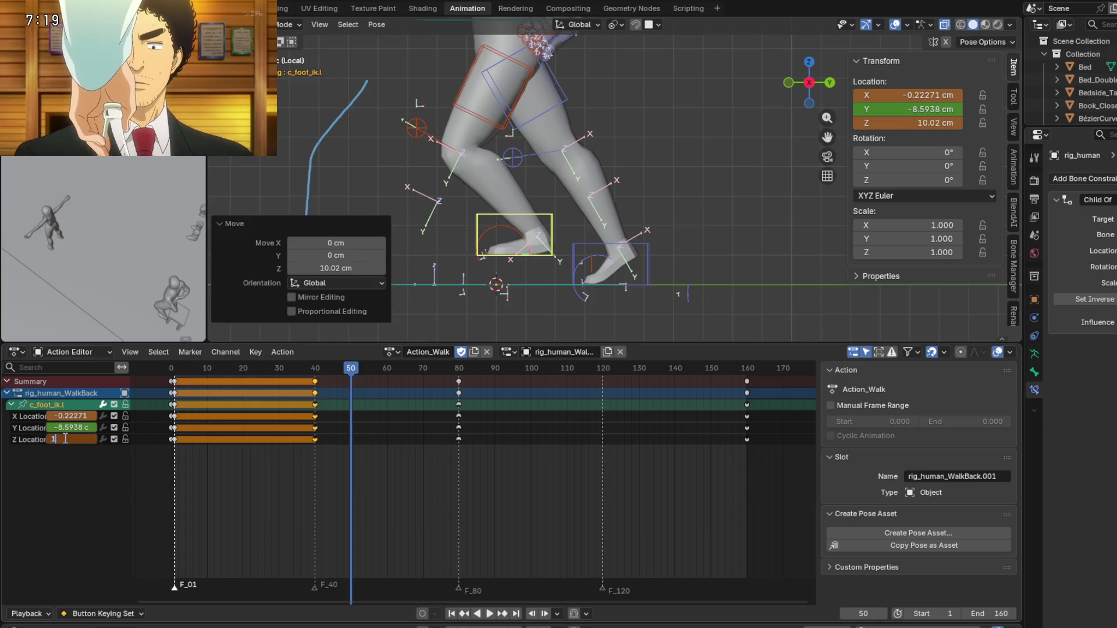
{"action": "key", "text": "Return"}
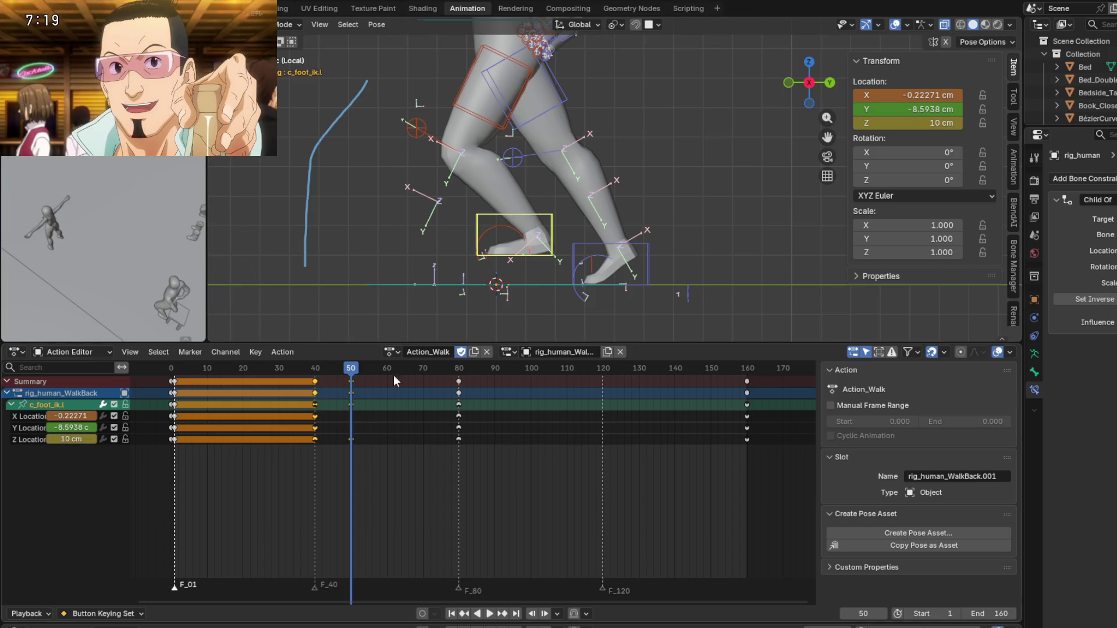
Scrub around frame 50 to check the left foot's lift.
{"action": "scroll", "coordinate": [360, 274], "scroll_direction": "down", "scroll_amount": 1}
{"action": "scroll", "coordinate": [438, 256], "scroll_direction": "down", "scroll_amount": 1}
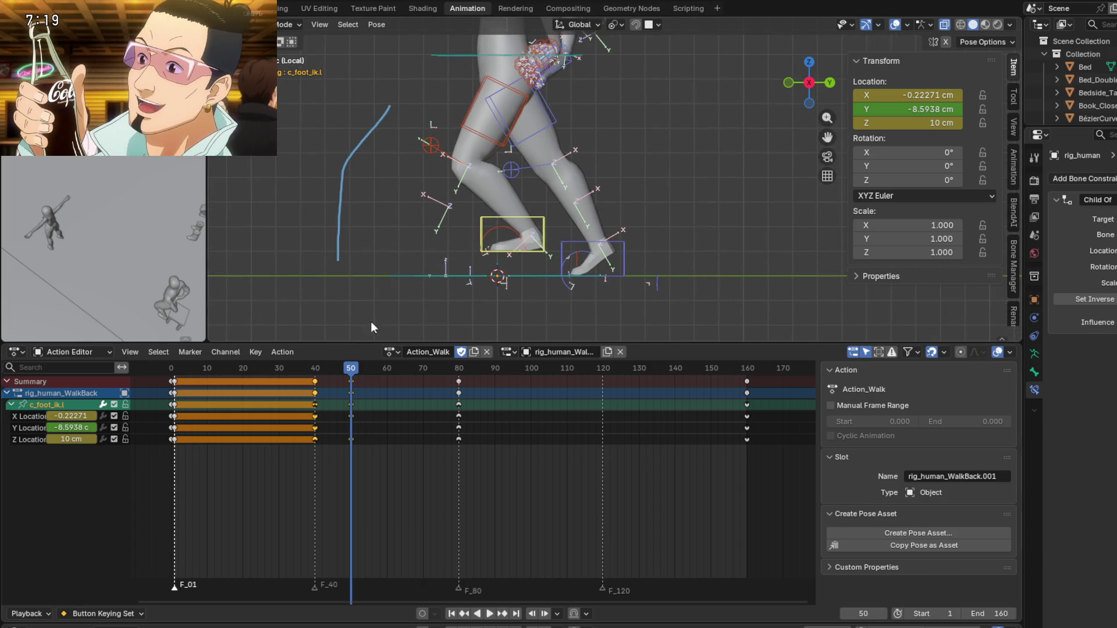
{"action": "middle_click_drag", "start_coordinate": [407, 264], "coordinate": [407, 267], "text": "shift"}
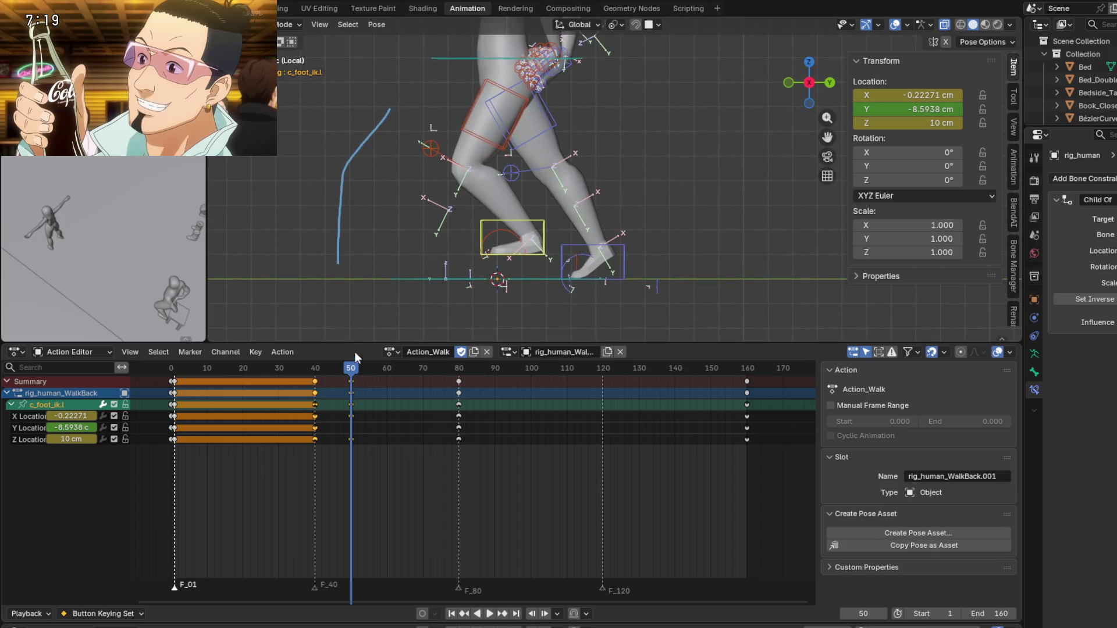
{"action": "mouse_move", "coordinate": [351, 371]}
{"action": "left_mouse_down"}
{"action": "mouse_move", "coordinate": [367, 373]}
{"action": "mouse_move", "coordinate": [304, 368]}
{"action": "mouse_move", "coordinate": [244, 390]}
{"action": "mouse_move", "coordinate": [745, 421]}
{"action": "left_mouse_up"}
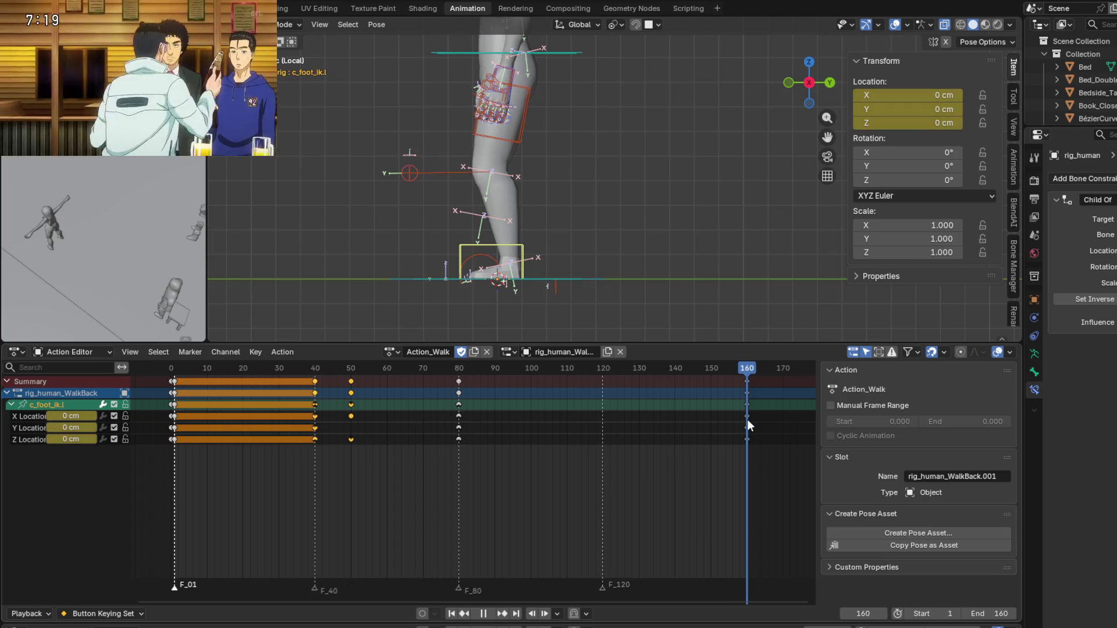
Scrub through the opening frames and orbit around the hip and leg to review the motion.
{"action": "mouse_move", "coordinate": [745, 420]}
{"action": "left_mouse_down"}
{"action": "mouse_move", "coordinate": [297, 397]}
{"action": "mouse_move", "coordinate": [483, 395]}
{"action": "mouse_move", "coordinate": [179, 394]}
{"action": "left_mouse_up"}
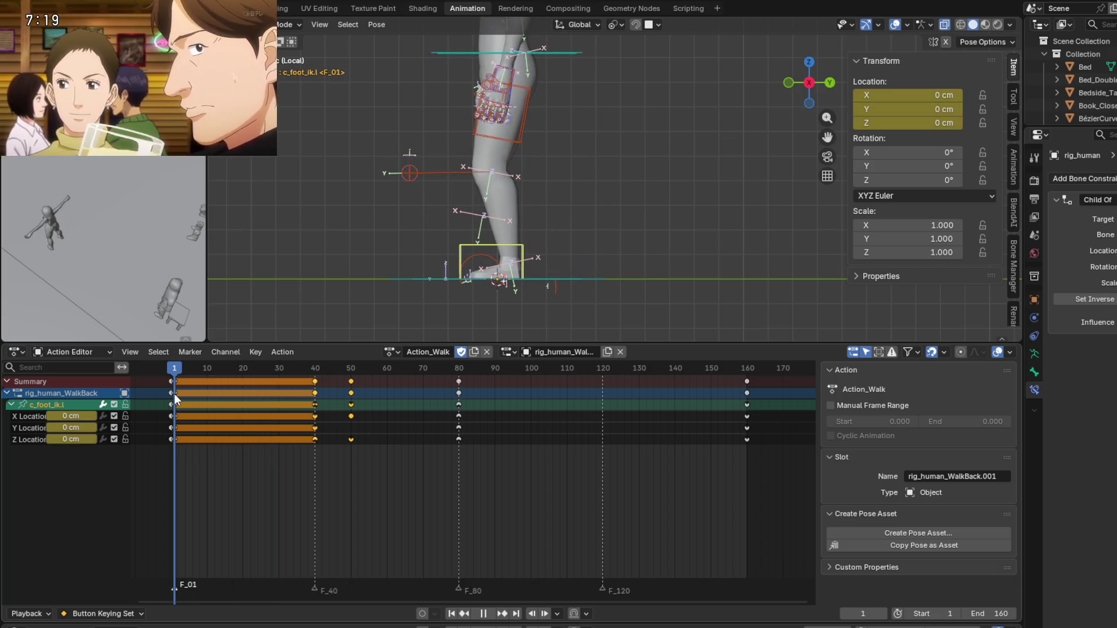
{"action": "mouse_move", "coordinate": [174, 393]}
{"action": "left_mouse_down"}
{"action": "mouse_move", "coordinate": [215, 393]}
{"action": "mouse_move", "coordinate": [204, 393]}
{"action": "left_mouse_up"}
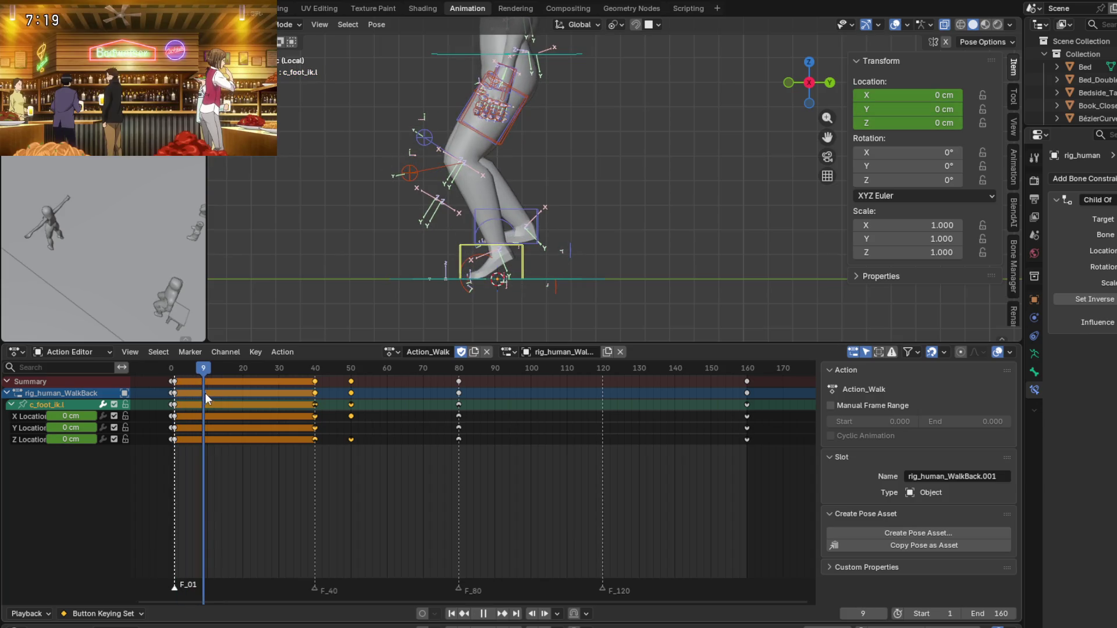
{"action": "scroll", "coordinate": [428, 263], "scroll_direction": "up", "scroll_amount": 3}
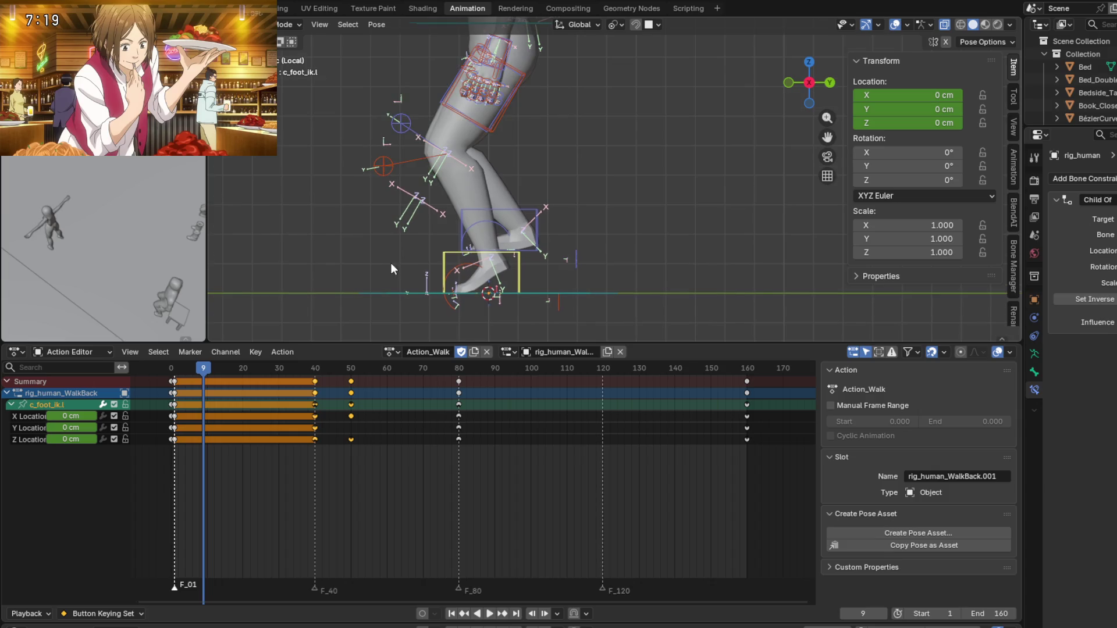
{"action": "middle_click_drag", "start_coordinate": [391, 263], "coordinate": [392, 272]}
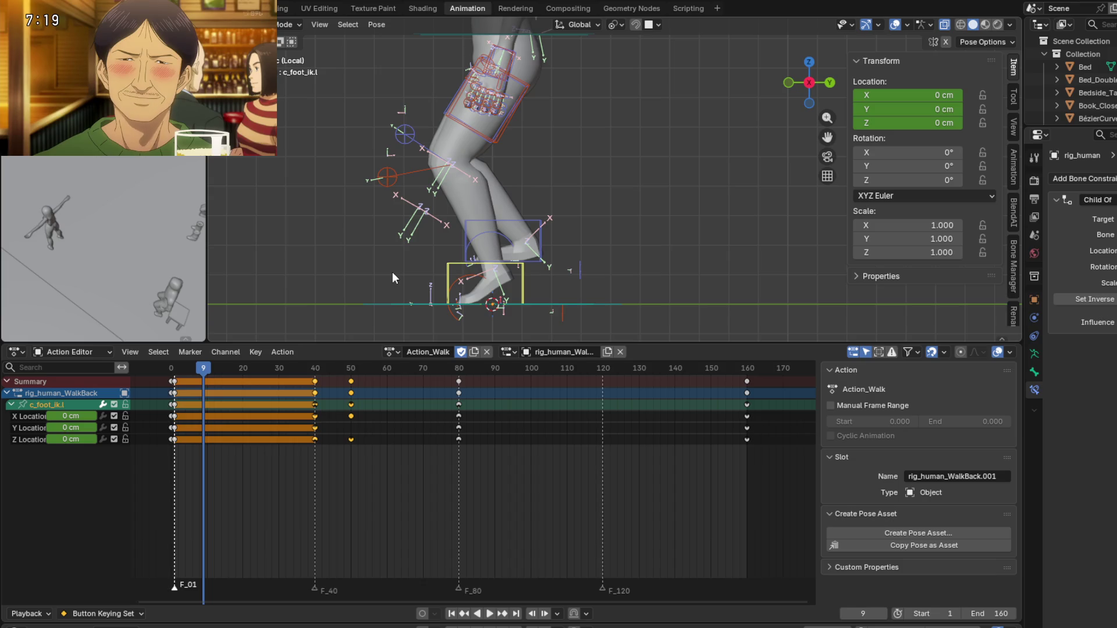
{"action": "middle_click_drag", "start_coordinate": [381, 262], "coordinate": [471, 281]}
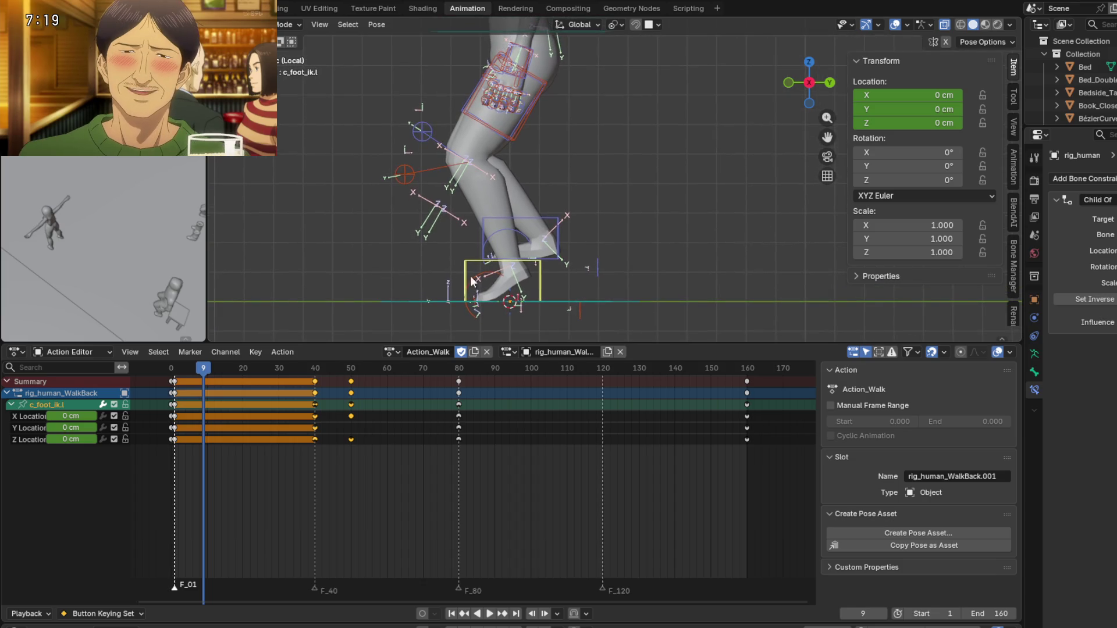
Play the animation, stop at frame 30, and start moving c_foot_ik.l along global Y.
{"action": "key", "text": "space"}
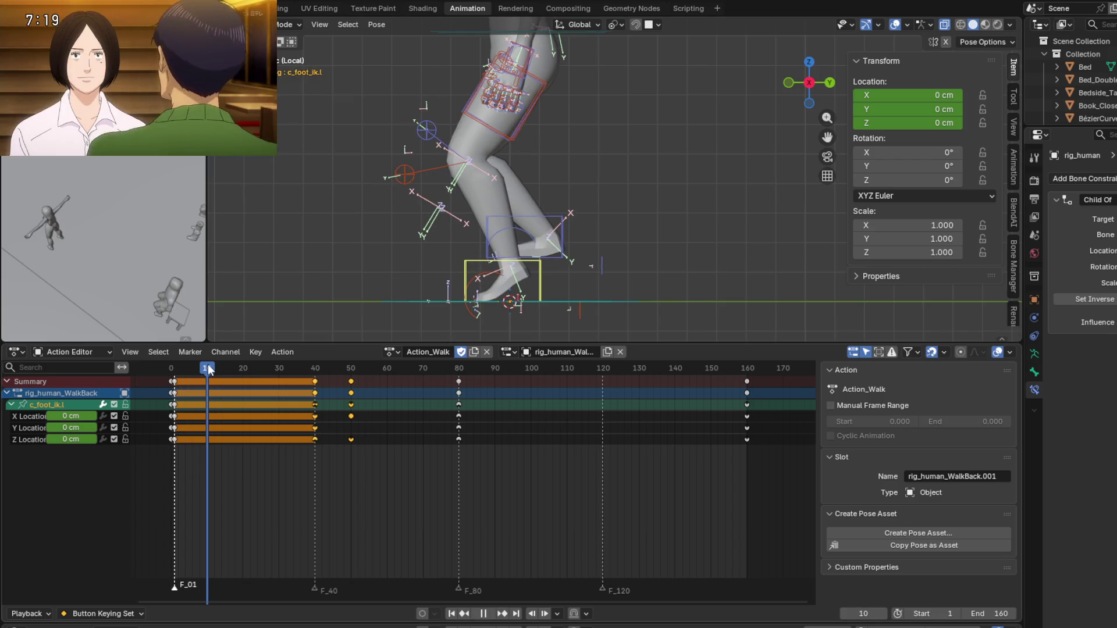
{"action": "left_click_drag", "start_coordinate": [208, 365], "coordinate": [281, 373]}
{"action": "key", "text": "g"}
{"action": "key", "text": "y"}
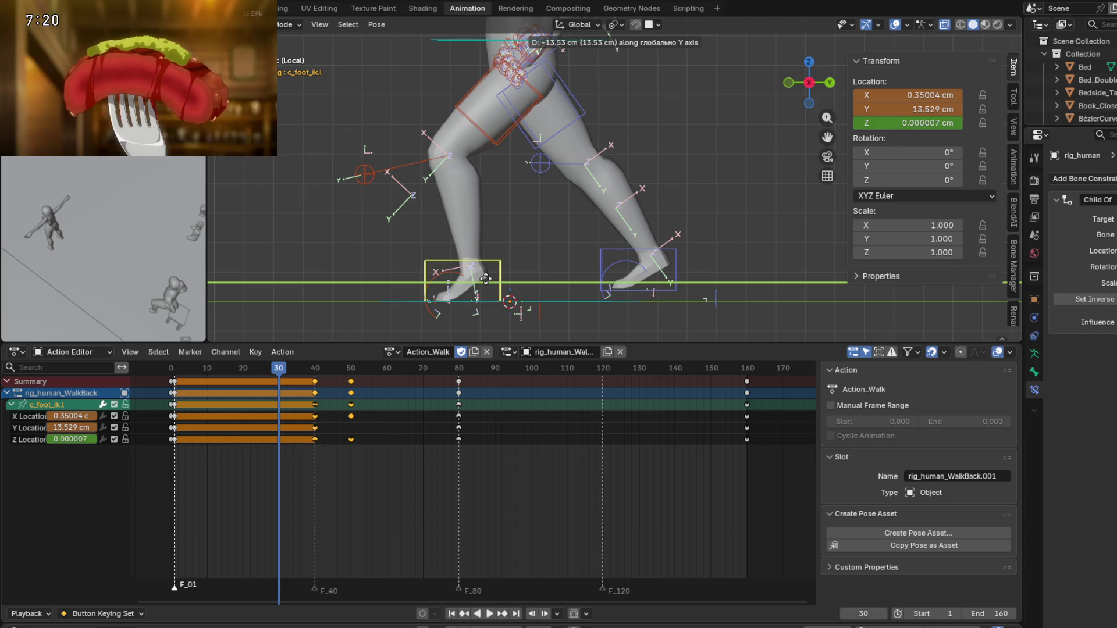
Test-slide the left foot along Y, then cancel so c_foot_ik.l returns to 0 cm.
{"action": "mouse_move", "coordinate": [485, 278]}
{"action": "left_mouse_down"}
{"action": "mouse_move", "coordinate": [515, 294]}
{"action": "mouse_move", "coordinate": [600, 302]}
{"action": "mouse_move", "coordinate": [536, 300]}
{"action": "left_mouse_up"}
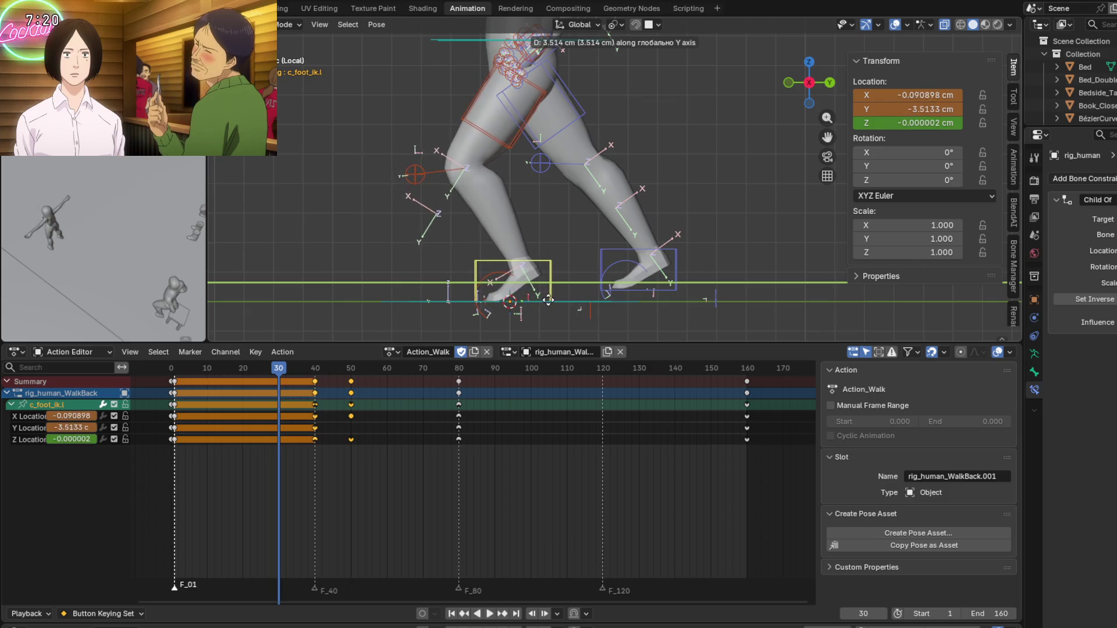
{"action": "key", "text": "Escape"}
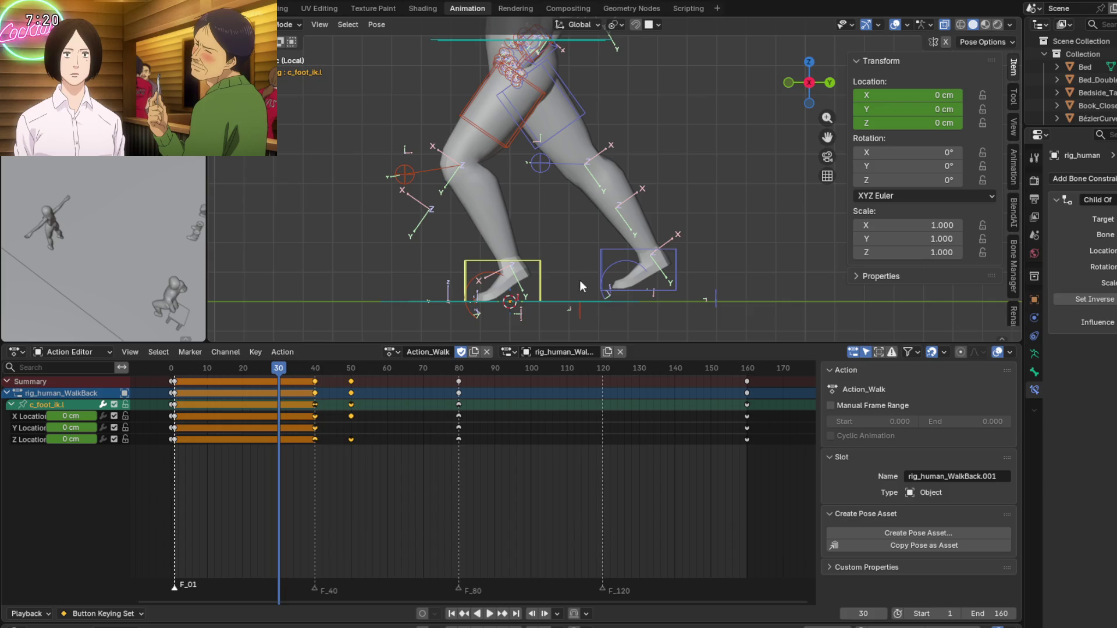
{"action": "mouse_move", "coordinate": [577, 232]}
{"action": "middle_mouse_down"}
{"action": "mouse_move", "coordinate": [570, 245]}
{"action": "mouse_move", "coordinate": [541, 242]}
{"action": "middle_mouse_up"}
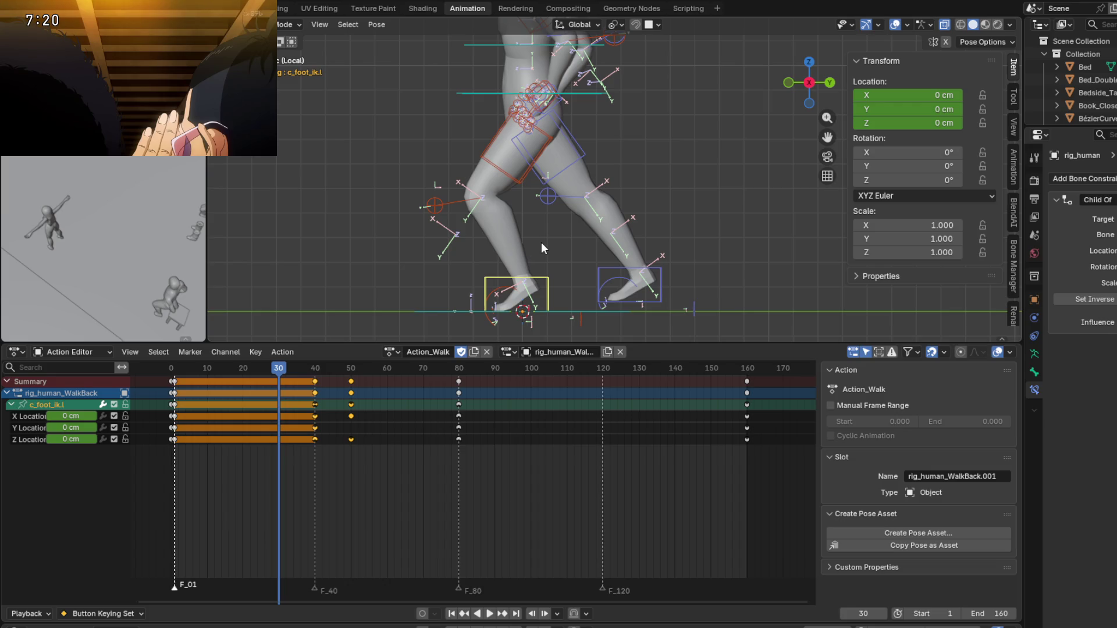
{"action": "key", "text": "space"}
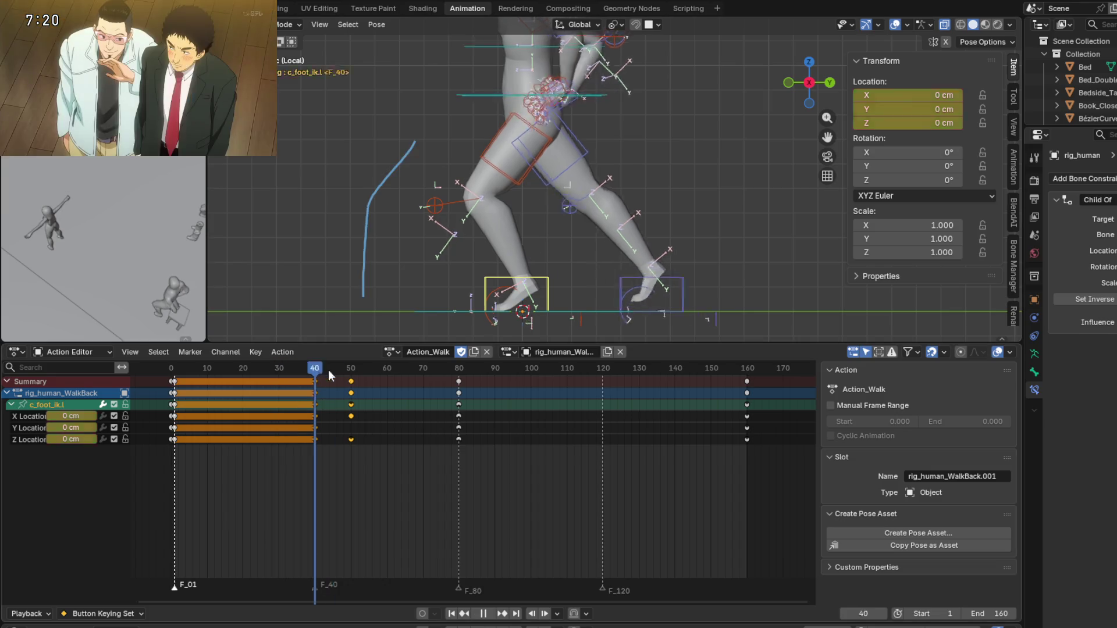
{"action": "mouse_move", "coordinate": [477, 368]}
{"action": "left_mouse_down"}
{"action": "mouse_move", "coordinate": [457, 368]}
{"action": "mouse_move", "coordinate": [604, 371]}
{"action": "mouse_move", "coordinate": [314, 383]}
{"action": "left_mouse_up"}
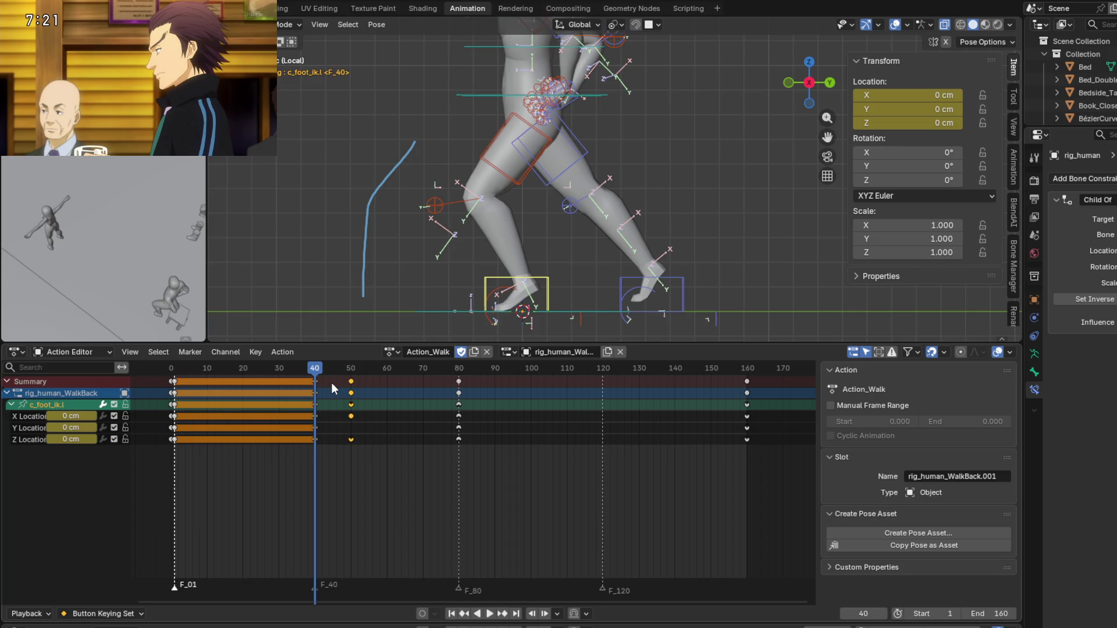
{"action": "mouse_move", "coordinate": [316, 368]}
{"action": "left_mouse_down"}
{"action": "mouse_move", "coordinate": [221, 373]}
{"action": "mouse_move", "coordinate": [307, 376]}
{"action": "left_mouse_up"}
{"action": "left_click_drag", "start_coordinate": [311, 377], "coordinate": [317, 378]}
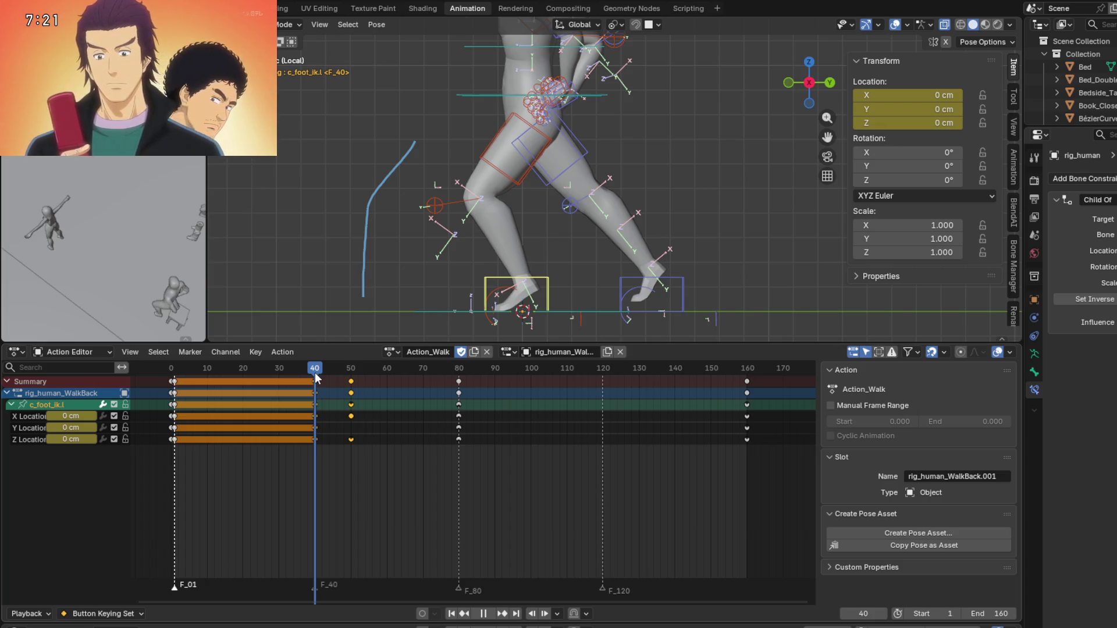
{"action": "left_click_drag", "start_coordinate": [315, 377], "coordinate": [459, 379]}
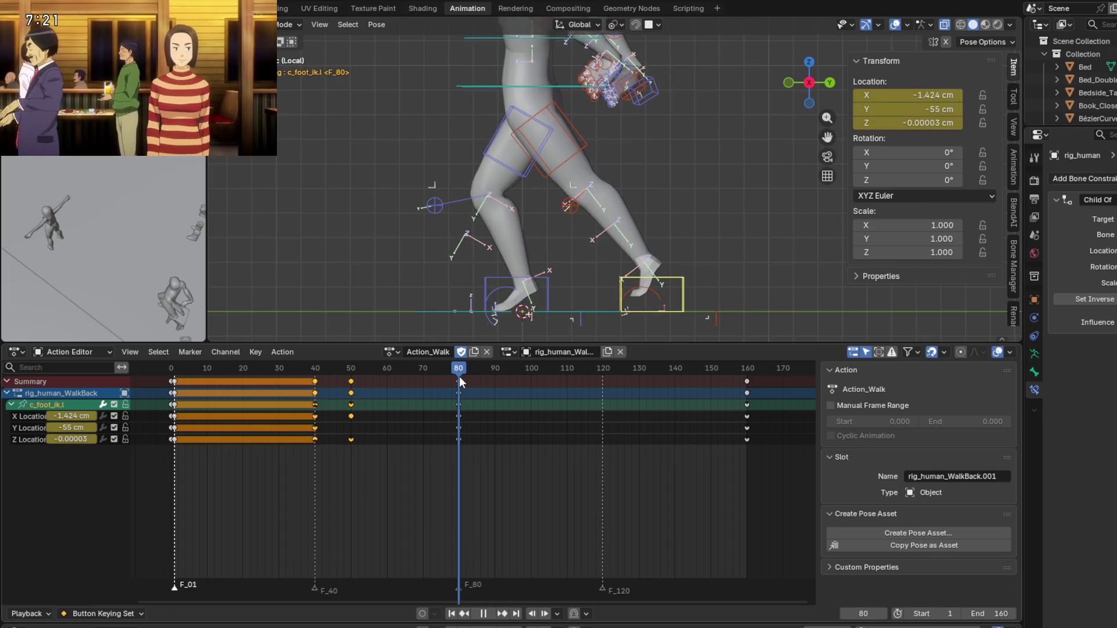
{"action": "middle_click_drag", "start_coordinate": [497, 249], "coordinate": [520, 242], "text": "shift"}
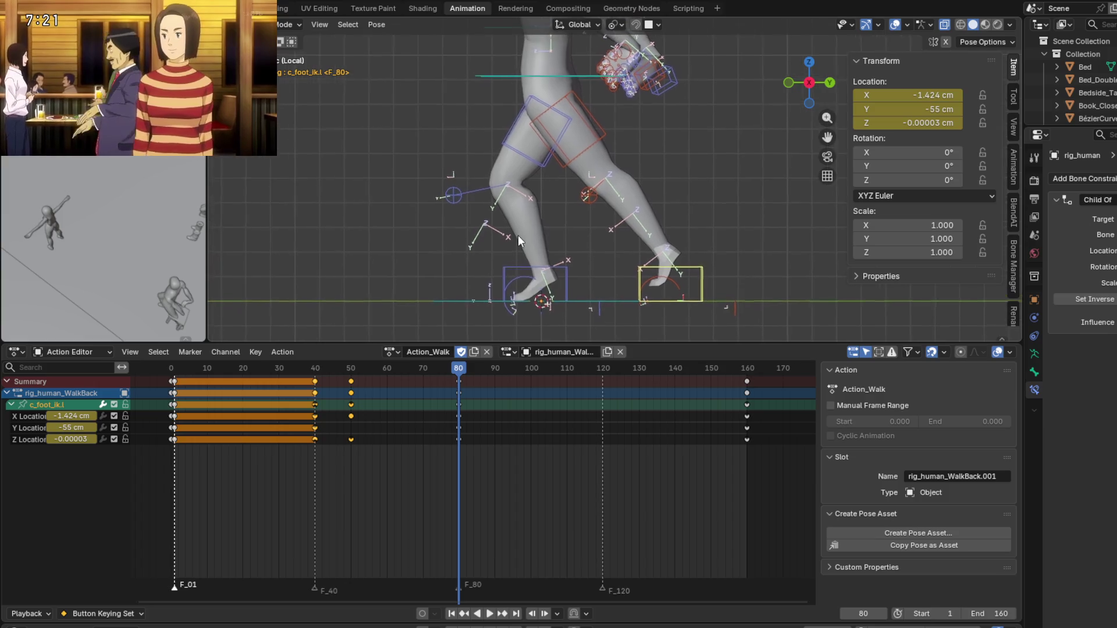
{"action": "key", "text": "space"}
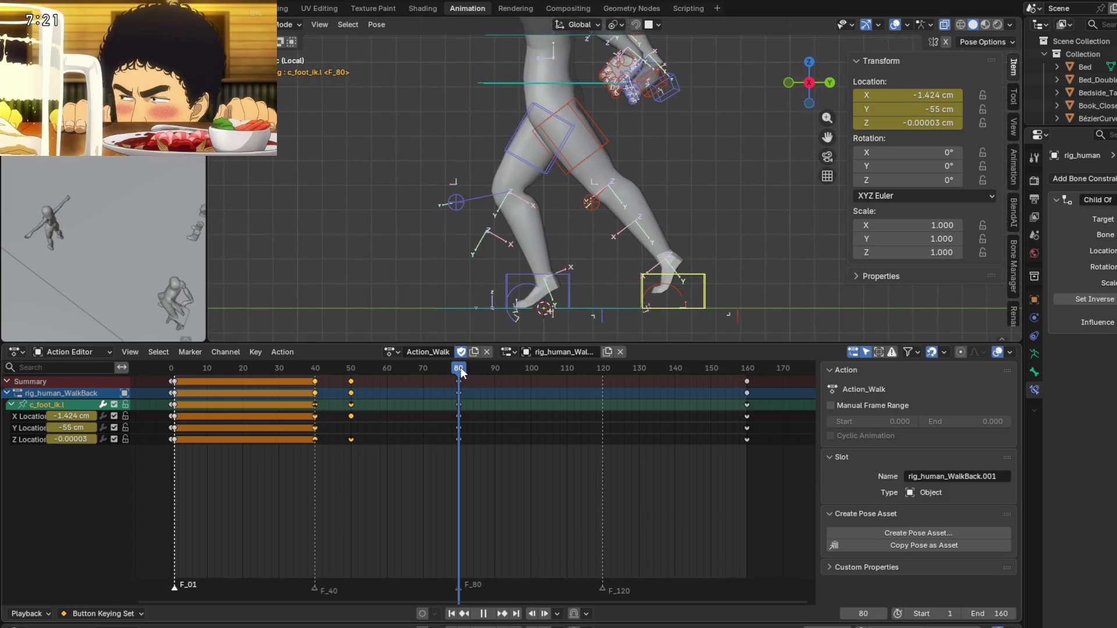
{"action": "left_click_drag", "start_coordinate": [489, 368], "coordinate": [603, 370]}
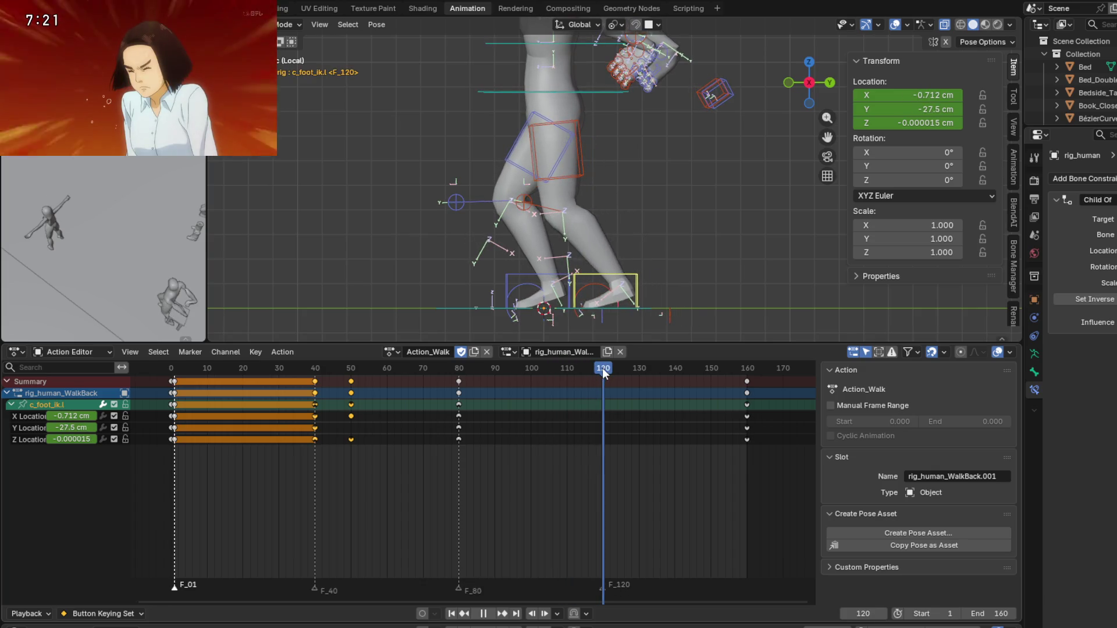
{"action": "key", "text": "space"}
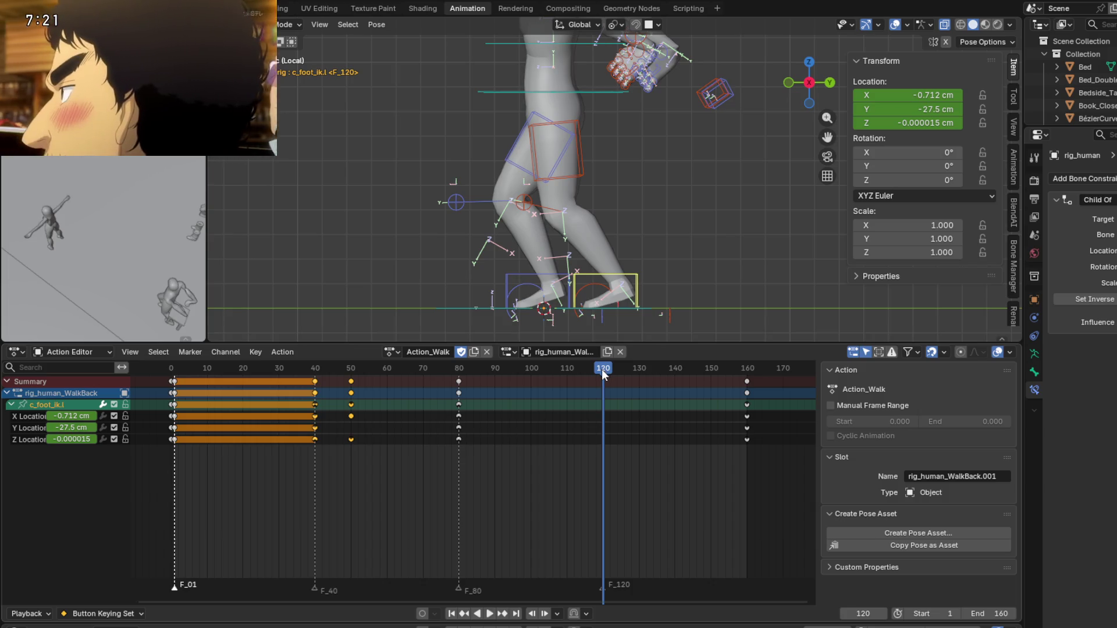
{"action": "mouse_move", "coordinate": [603, 370]}
{"action": "left_mouse_down"}
{"action": "mouse_move", "coordinate": [383, 369]}
{"action": "mouse_move", "coordinate": [723, 376]}
{"action": "mouse_move", "coordinate": [270, 370]}
{"action": "mouse_move", "coordinate": [683, 384]}
{"action": "mouse_move", "coordinate": [547, 385]}
{"action": "left_mouse_up"}
{"action": "key", "text": "Escape"}
{"action": "left_click_drag", "start_coordinate": [747, 390], "coordinate": [747, 388]}
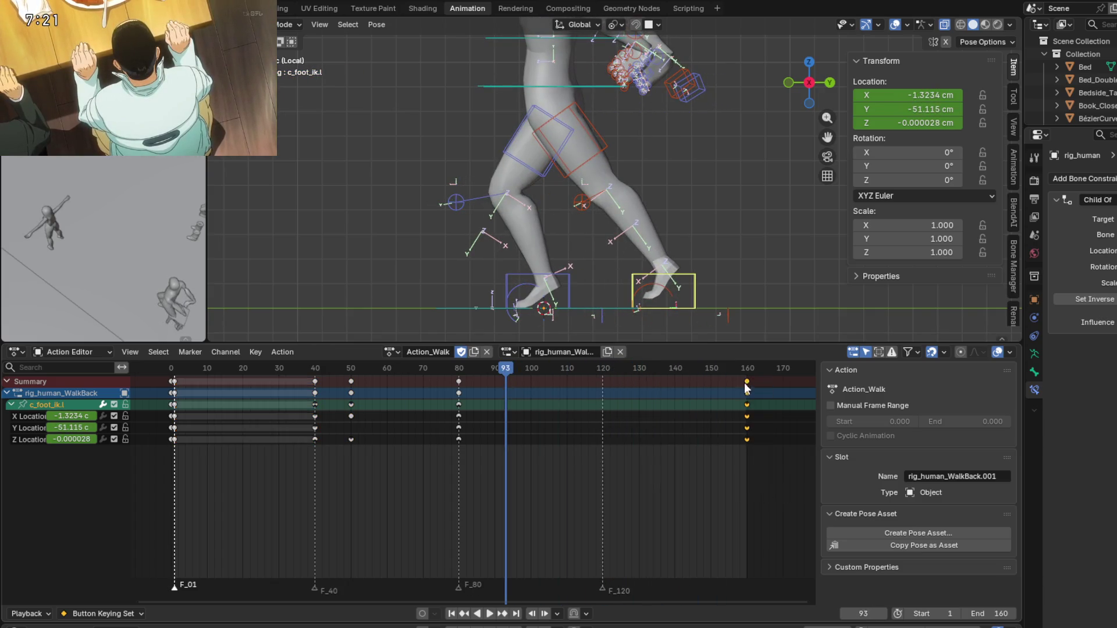
{"action": "scroll", "coordinate": [708, 442], "scroll_direction": "down", "scroll_amount": 1}
{"action": "scroll", "coordinate": [709, 442], "scroll_direction": "down", "scroll_amount": 2}
{"action": "key", "text": "a"}
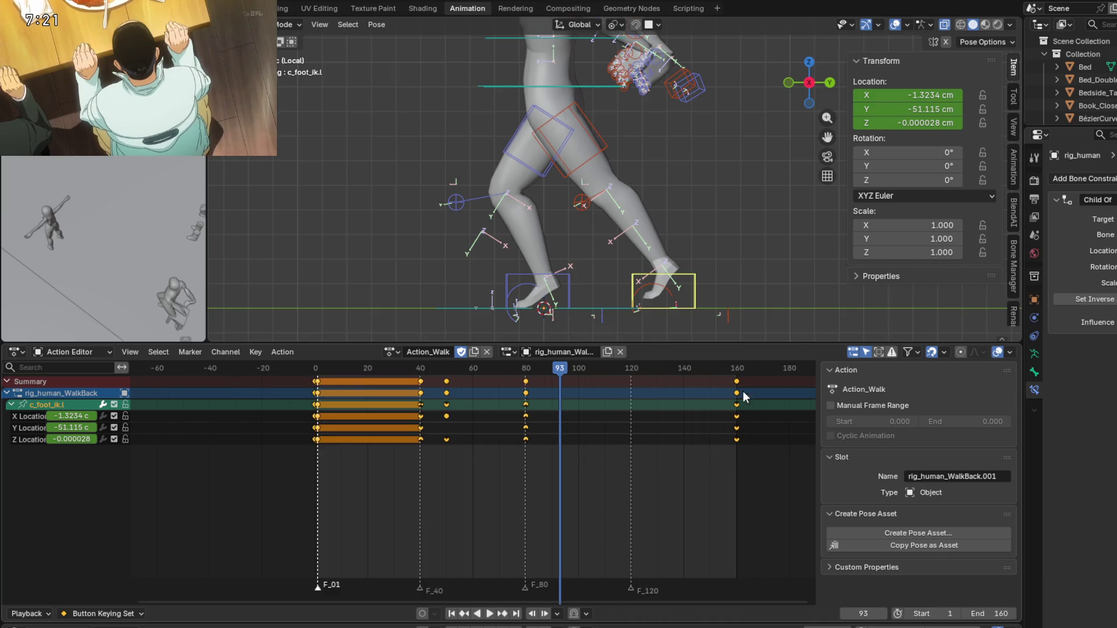
Select every bone's frame-160 keys and slide them to frame 120.
{"action": "key", "text": "a"}
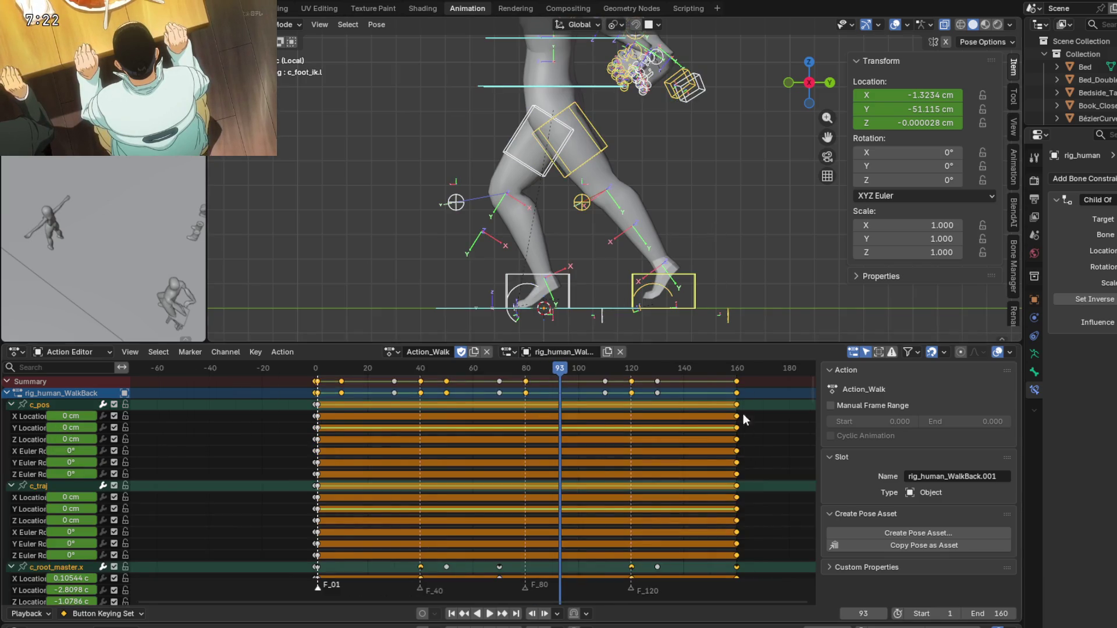
{"action": "left_click", "coordinate": [737, 382]}
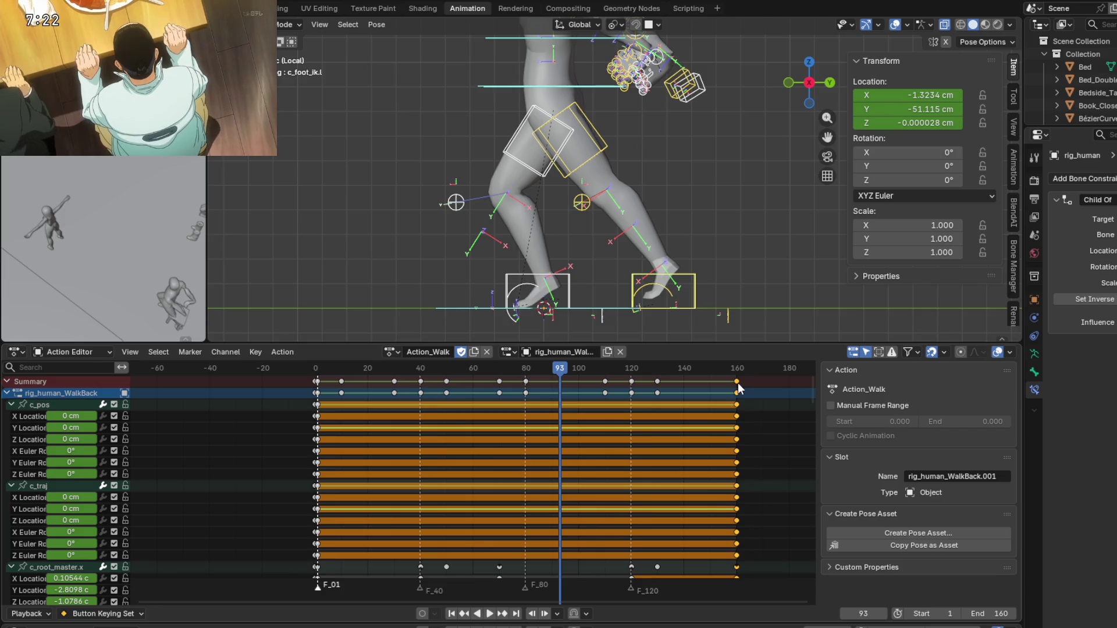
{"action": "key", "text": "g"}
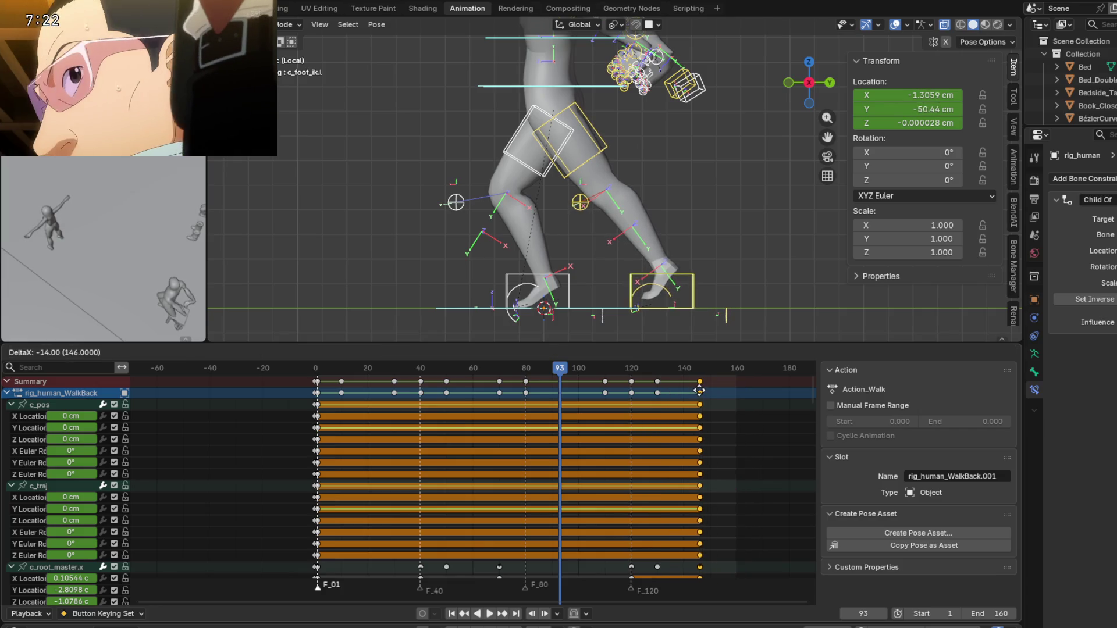
{"action": "left_click_drag", "start_coordinate": [699, 390], "coordinate": [632, 382]}
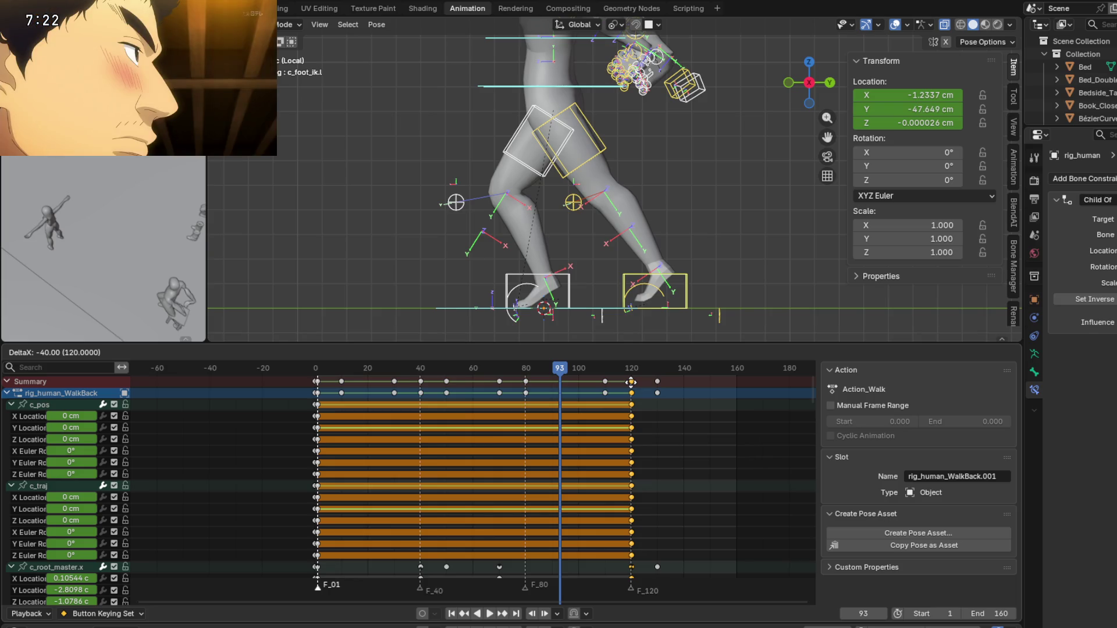
{"action": "left_click_drag", "start_coordinate": [631, 383], "coordinate": [630, 394]}
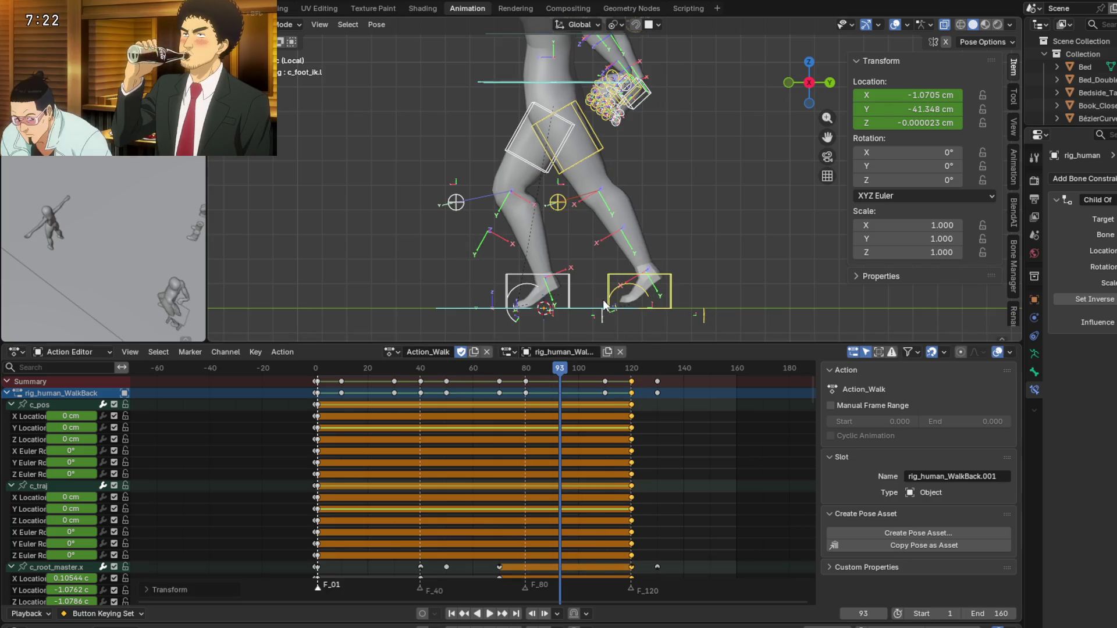
{"action": "scroll", "coordinate": [633, 386], "scroll_direction": "up", "scroll_amount": 2}
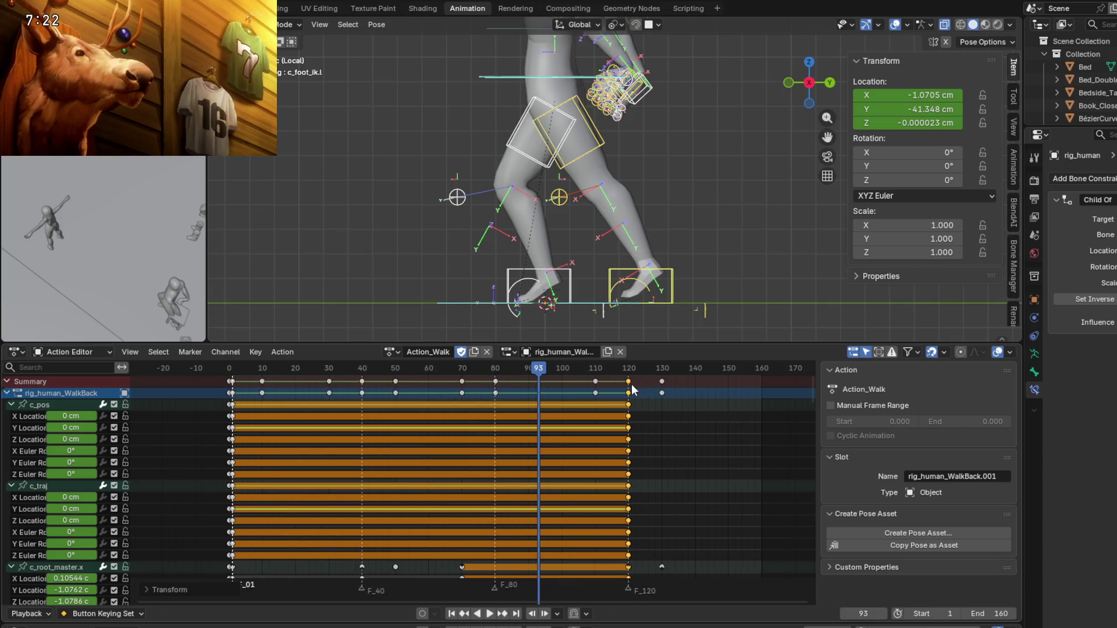
{"action": "scroll", "coordinate": [633, 389], "scroll_direction": "down", "scroll_amount": 1}
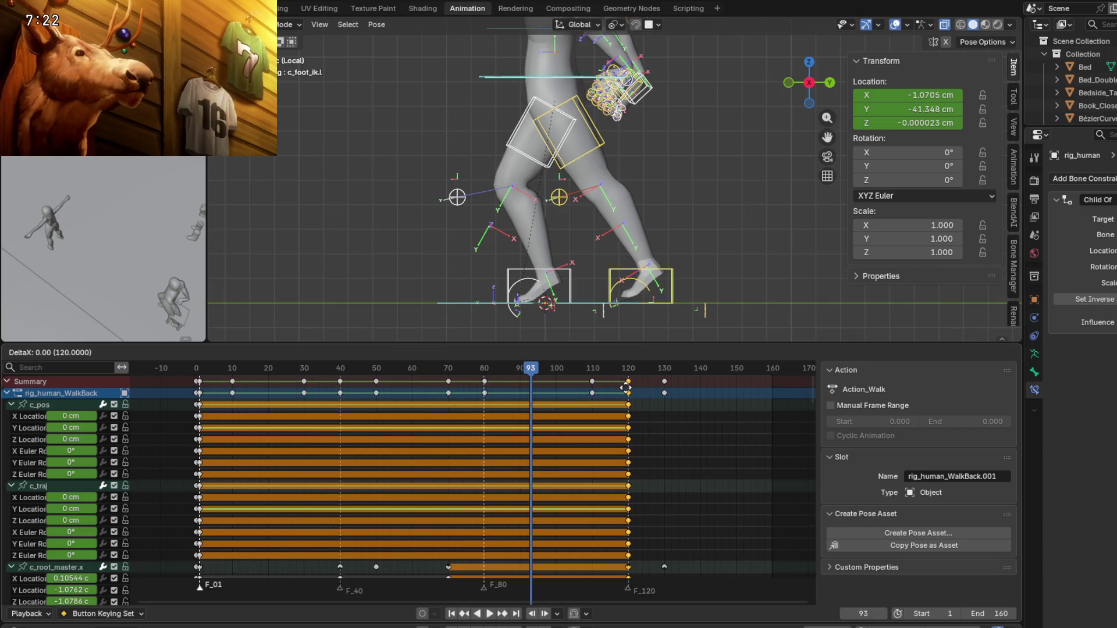
{"action": "left_click", "coordinate": [628, 393]}
{"action": "scroll", "coordinate": [424, 440], "scroll_direction": "up", "scroll_amount": 3}
{"action": "mouse_move", "coordinate": [457, 435]}
{"action": "middle_mouse_down"}
{"action": "mouse_move", "coordinate": [408, 466]}
{"action": "mouse_move", "coordinate": [435, 460]}
{"action": "middle_mouse_up"}
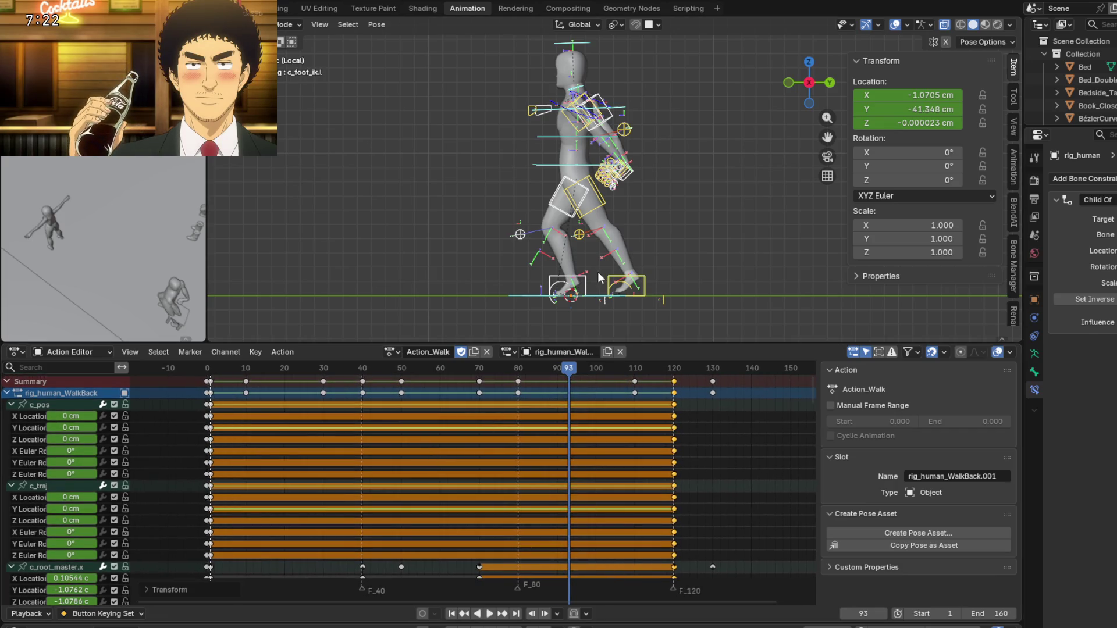
{"action": "scroll", "coordinate": [598, 271], "scroll_direction": "up", "scroll_amount": 2}
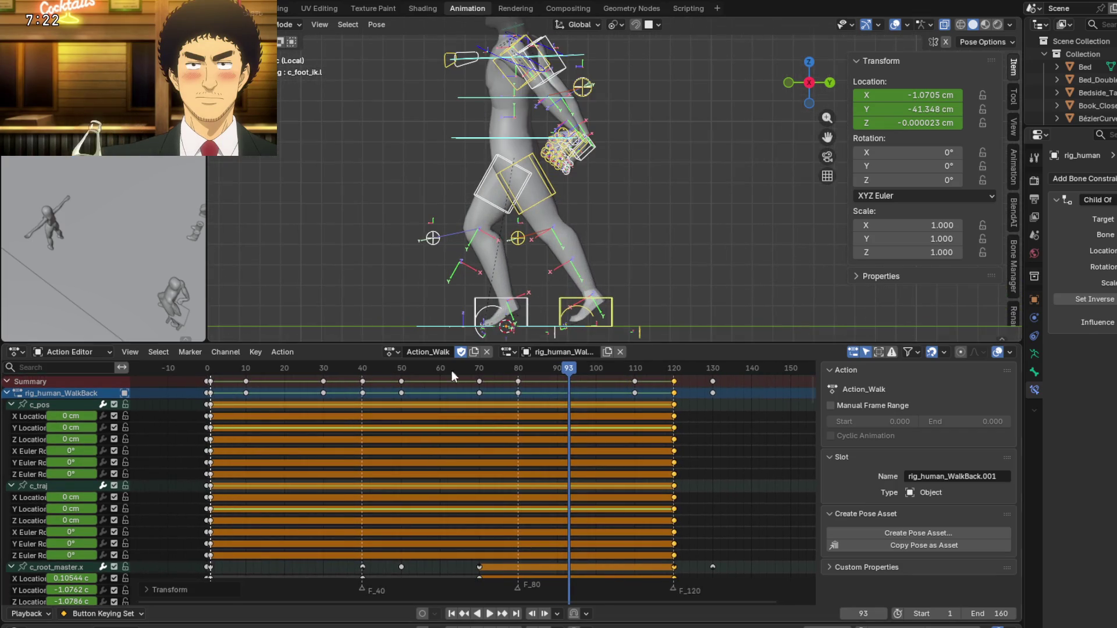
{"action": "key", "text": "shift+Left"}
{"action": "key", "text": "space"}
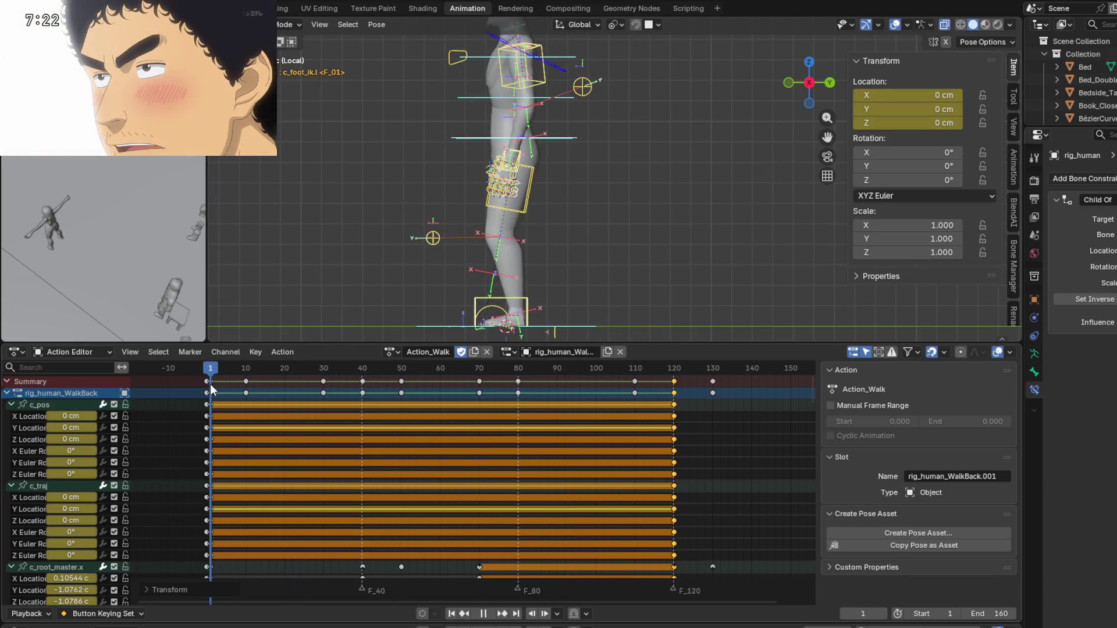
{"action": "left_click_drag", "start_coordinate": [211, 390], "coordinate": [423, 396]}
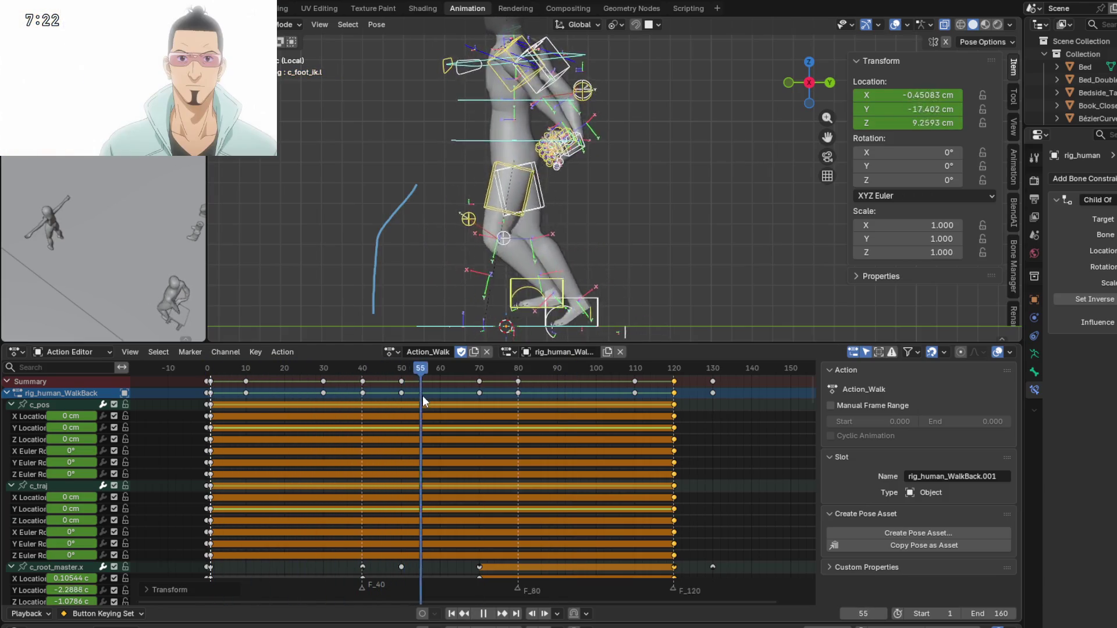
{"action": "left_click_drag", "start_coordinate": [422, 396], "coordinate": [672, 412]}
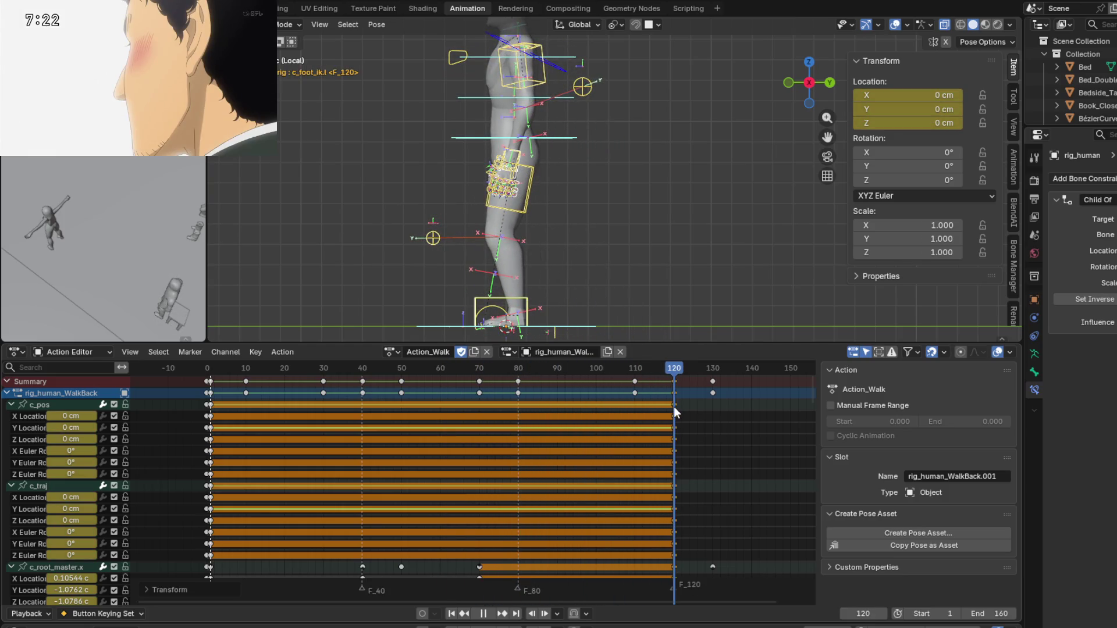
{"action": "left_click", "coordinate": [577, 138]}
{"action": "key", "text": "g"}
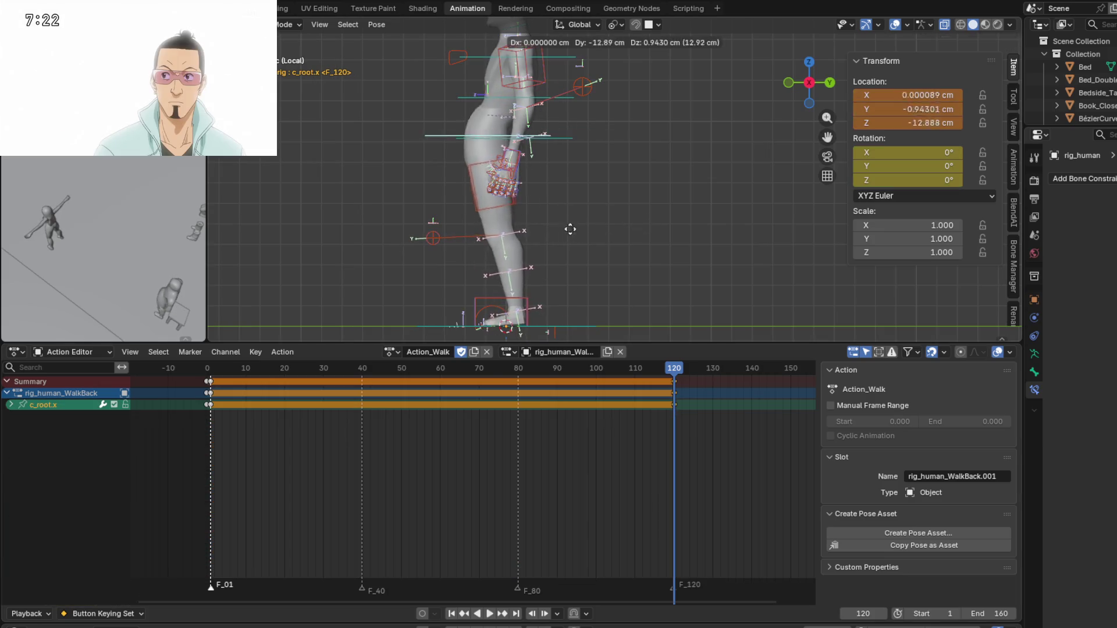
Select c_root_master.x and move it to a new position.
{"action": "left_click", "coordinate": [565, 139]}
{"action": "left_click", "coordinate": [565, 138]}
{"action": "key", "text": "g"}
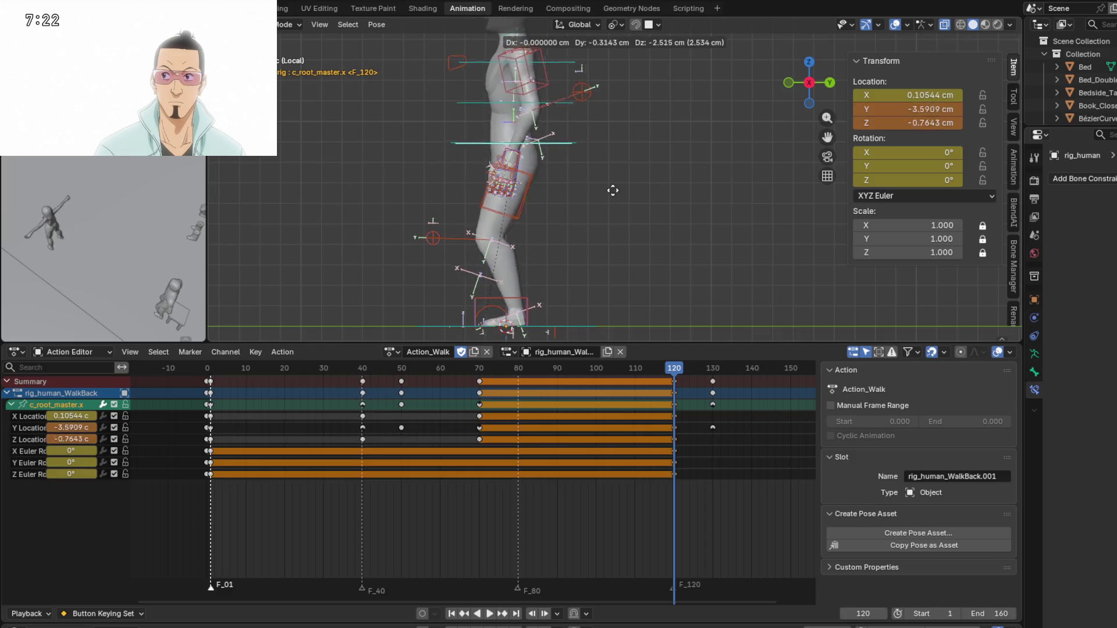
{"action": "left_click", "coordinate": [636, 322]}
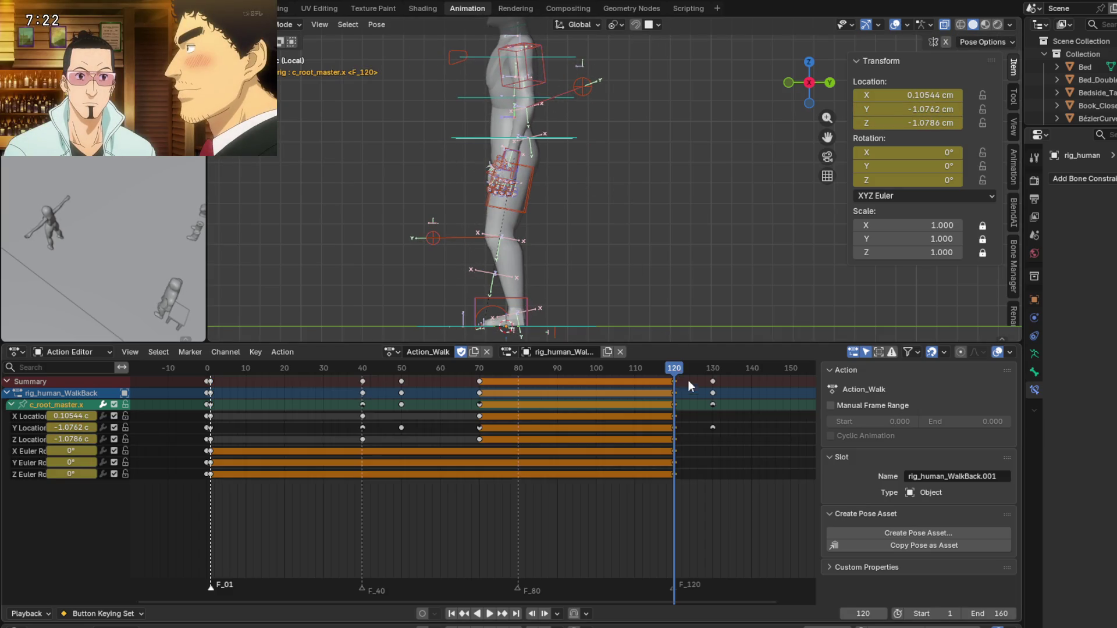
Delete the stray keyframes at frame 130.
{"action": "left_click", "coordinate": [711, 381]}
{"action": "key", "text": "x"}
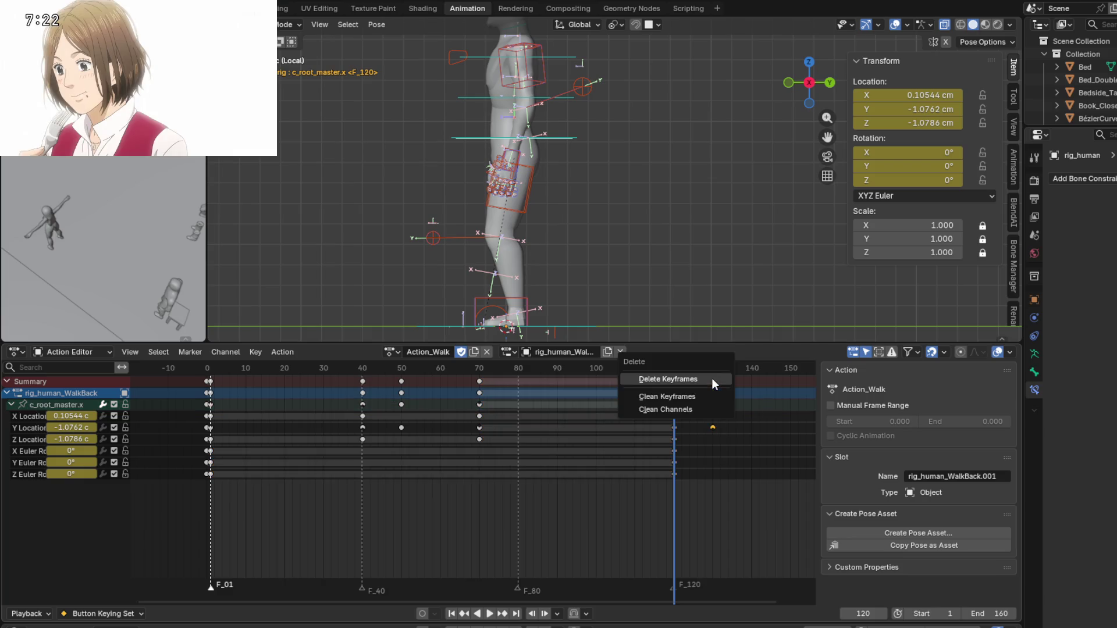
{"action": "left_click", "coordinate": [702, 379]}
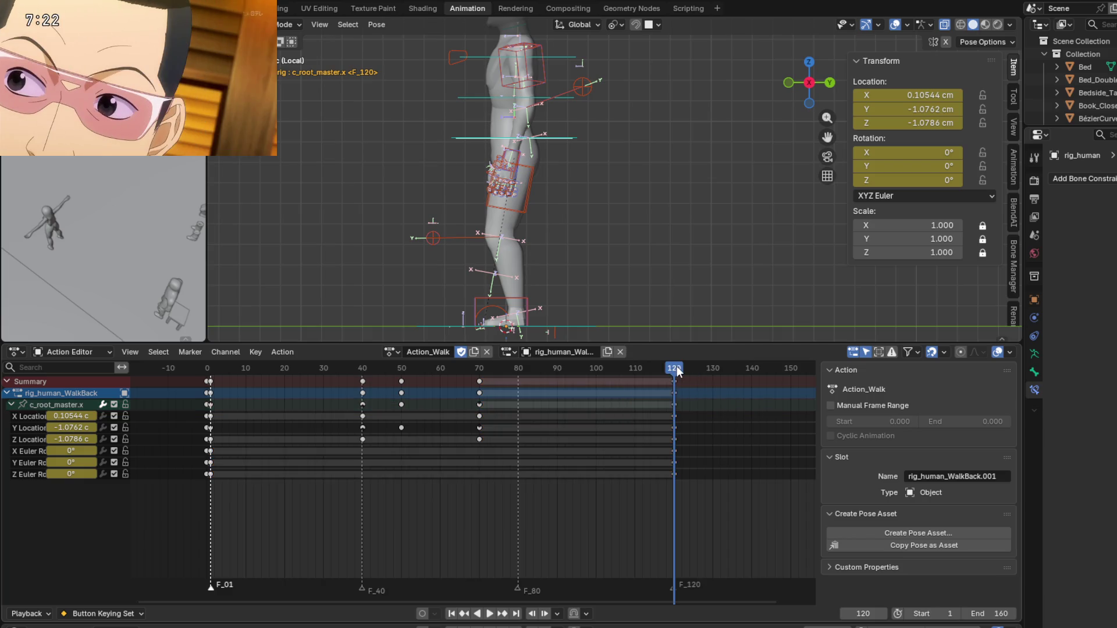
Scrub back to frame 40, trial a root master move and cancel it, then re-frame the rig.
{"action": "mouse_move", "coordinate": [651, 372]}
{"action": "left_mouse_down"}
{"action": "mouse_move", "coordinate": [212, 382]}
{"action": "mouse_move", "coordinate": [360, 389]}
{"action": "left_mouse_up"}
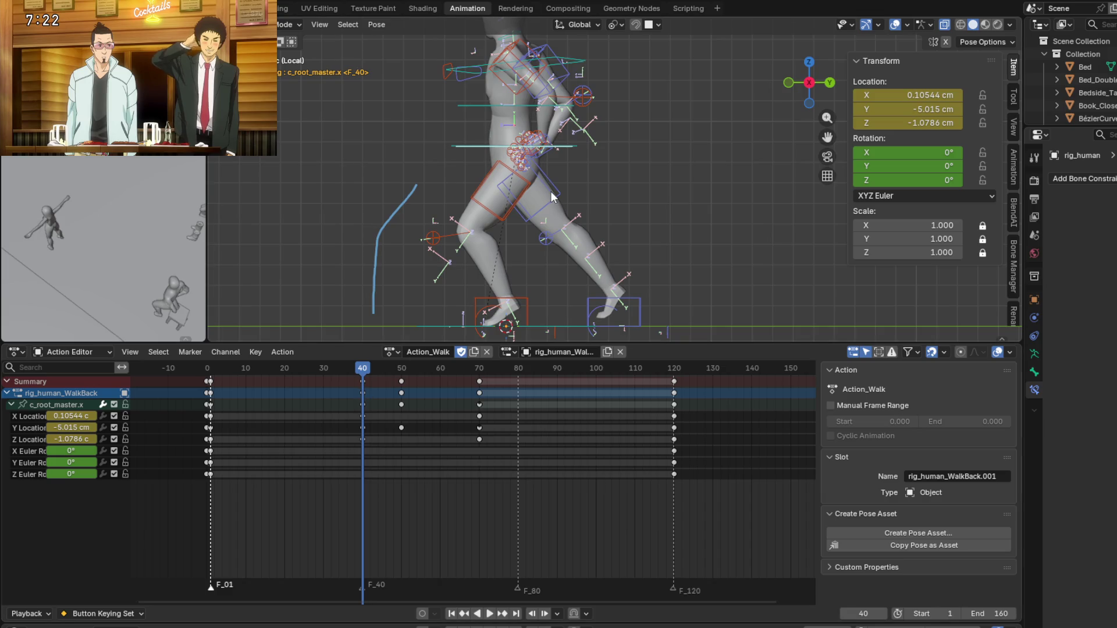
{"action": "middle_click_drag", "start_coordinate": [582, 171], "coordinate": [595, 166], "text": "shift"}
{"action": "key", "text": "g"}
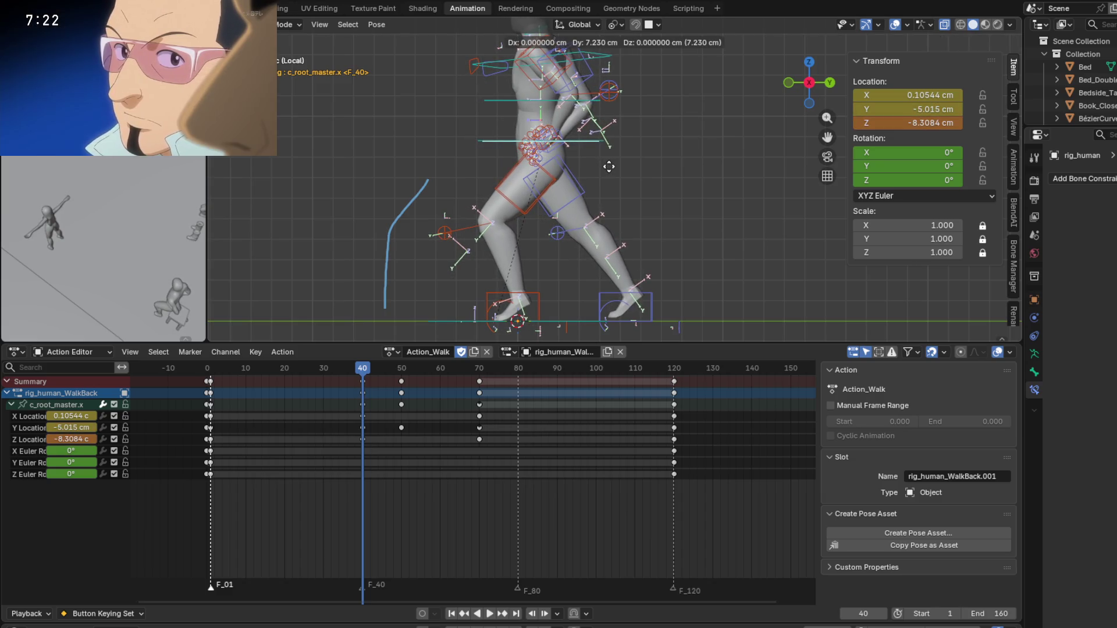
{"action": "key", "text": "Escape"}
{"action": "middle_click_drag", "start_coordinate": [602, 222], "coordinate": [602, 166], "text": "shift"}
{"action": "scroll", "coordinate": [603, 166], "scroll_direction": "up", "scroll_amount": 1}
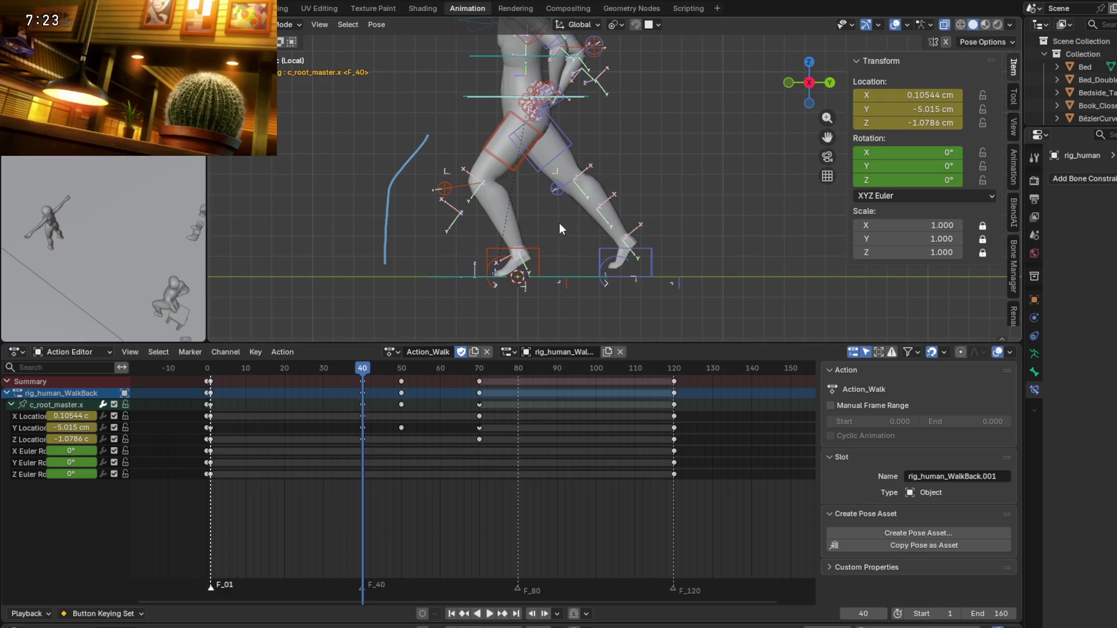
{"action": "middle_click_drag", "start_coordinate": [547, 265], "coordinate": [542, 303]}
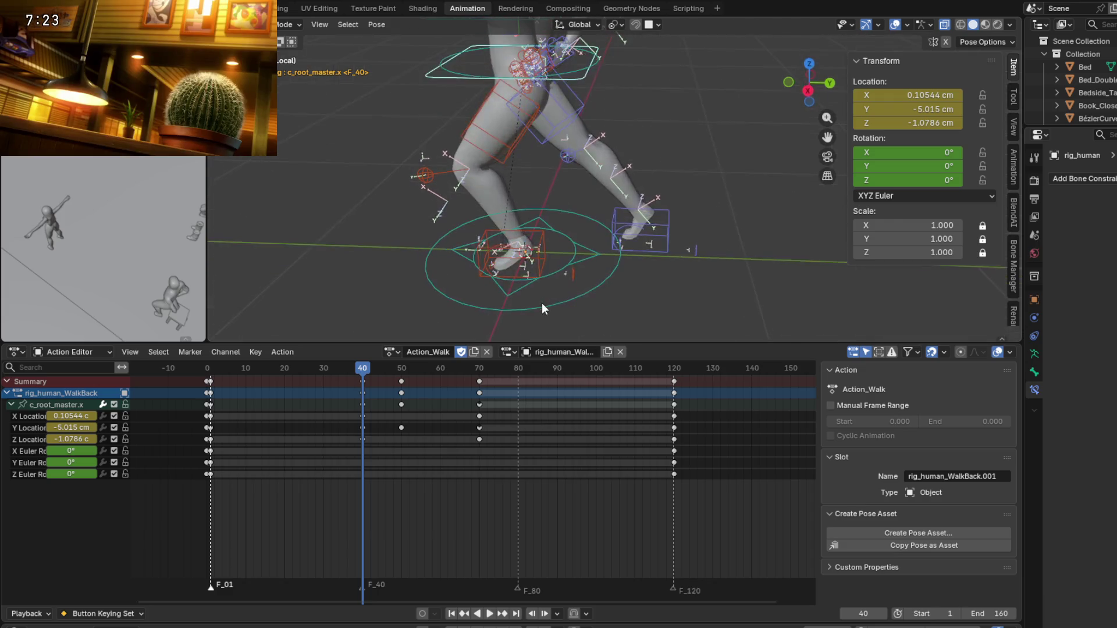
{"action": "left_click", "coordinate": [582, 246]}
{"action": "middle_click_drag", "start_coordinate": [595, 238], "coordinate": [547, 221]}
{"action": "key", "text": "g"}
{"action": "key", "text": "Escape"}
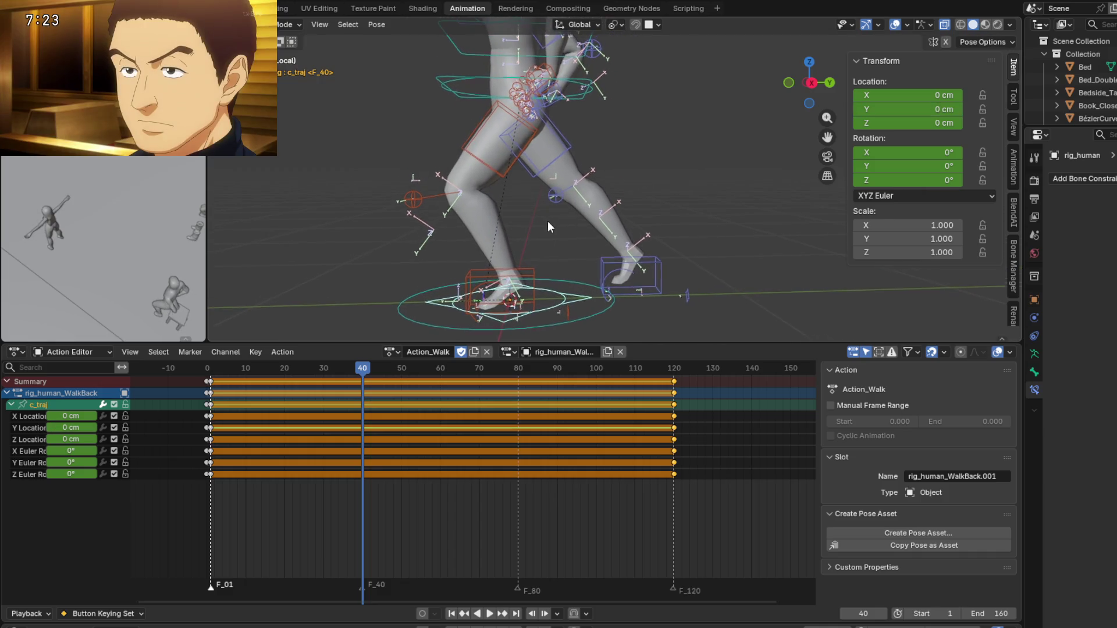
{"action": "left_click", "coordinate": [557, 329]}
{"action": "key", "text": "g"}
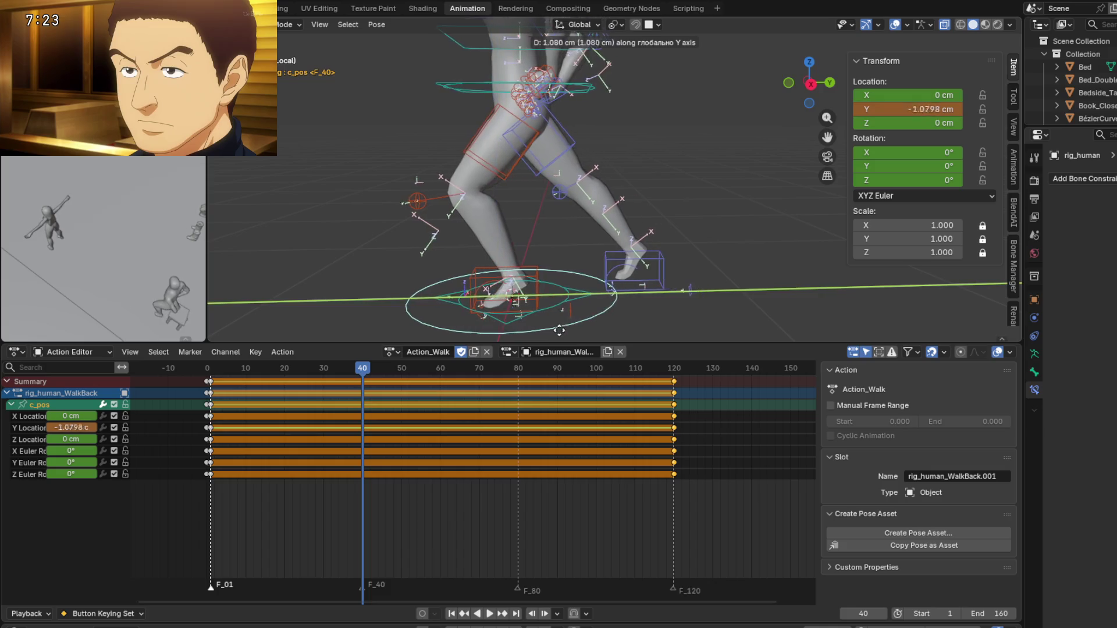
{"action": "key", "text": "Escape"}
{"action": "mouse_move", "coordinate": [563, 261]}
{"action": "middle_mouse_down"}
{"action": "mouse_move", "coordinate": [546, 256]}
{"action": "mouse_move", "coordinate": [518, 193]}
{"action": "mouse_move", "coordinate": [528, 232]}
{"action": "mouse_move", "coordinate": [498, 214]}
{"action": "mouse_move", "coordinate": [492, 224]}
{"action": "mouse_move", "coordinate": [519, 211]}
{"action": "mouse_move", "coordinate": [498, 220]}
{"action": "middle_mouse_up"}
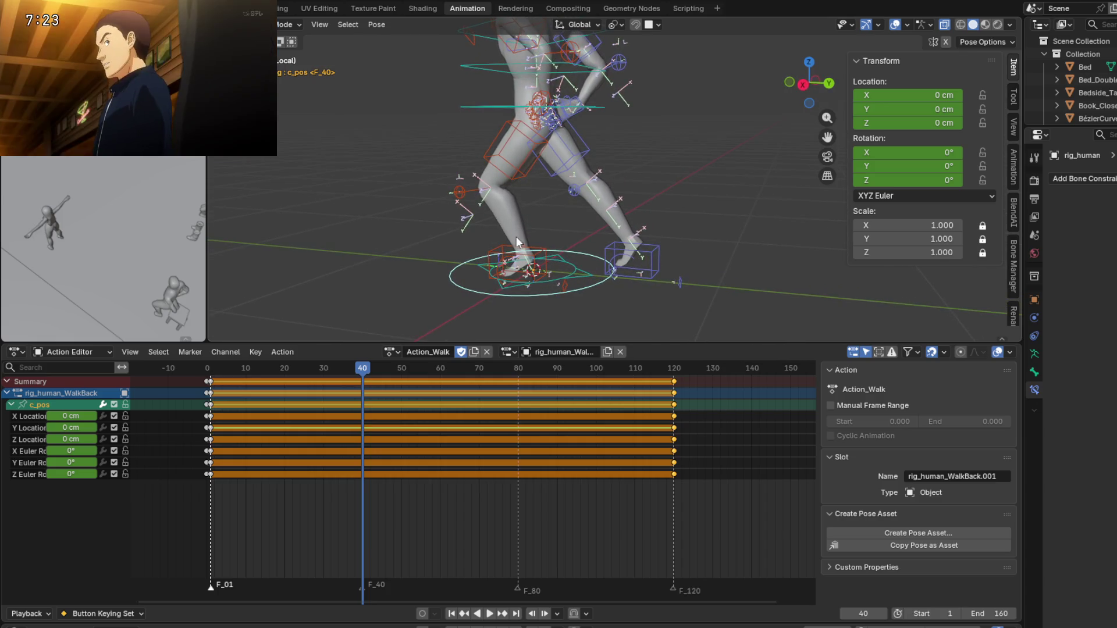
{"action": "scroll", "coordinate": [540, 256], "scroll_direction": "up", "scroll_amount": 1}
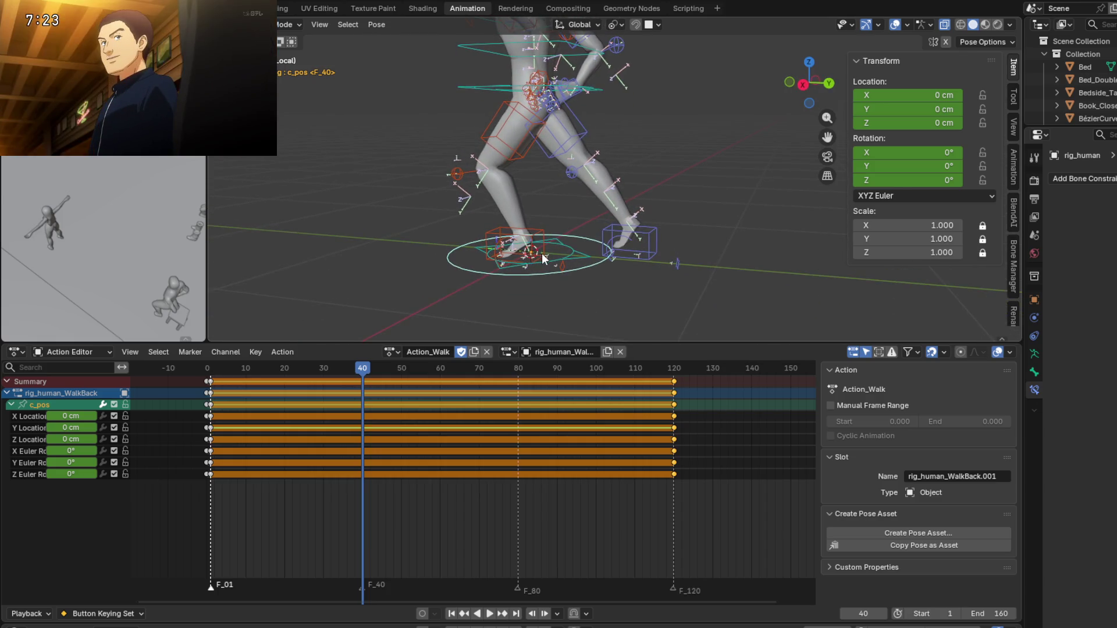
{"action": "scroll", "coordinate": [524, 255], "scroll_direction": "up", "scroll_amount": 2}
{"action": "middle_click_drag", "start_coordinate": [512, 252], "coordinate": [556, 263]}
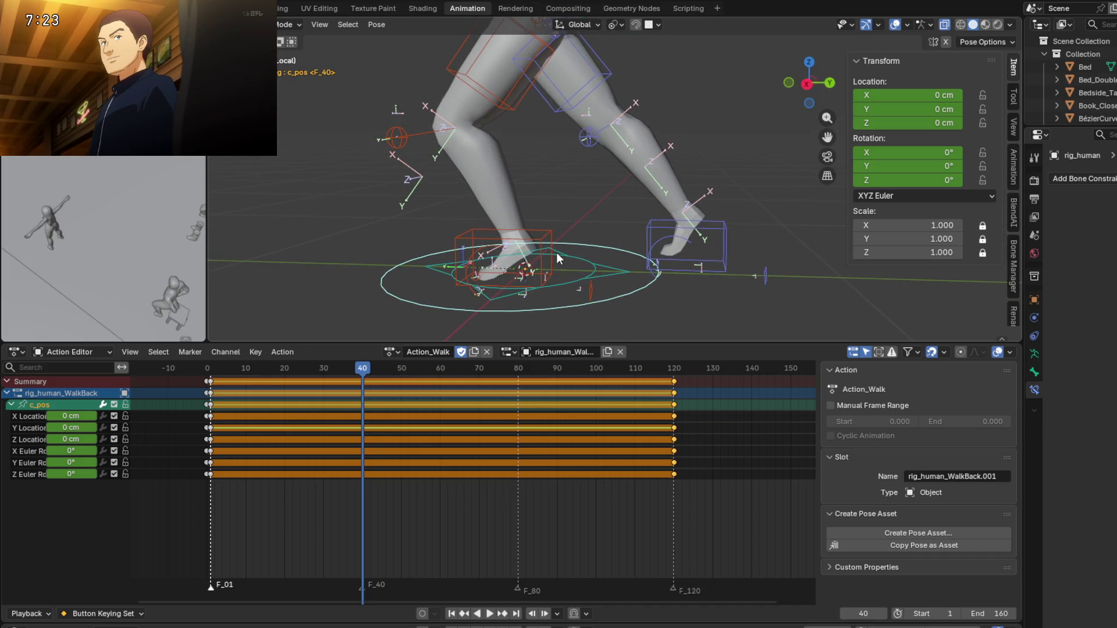
{"action": "scroll", "coordinate": [553, 253], "scroll_direction": "down", "scroll_amount": 1}
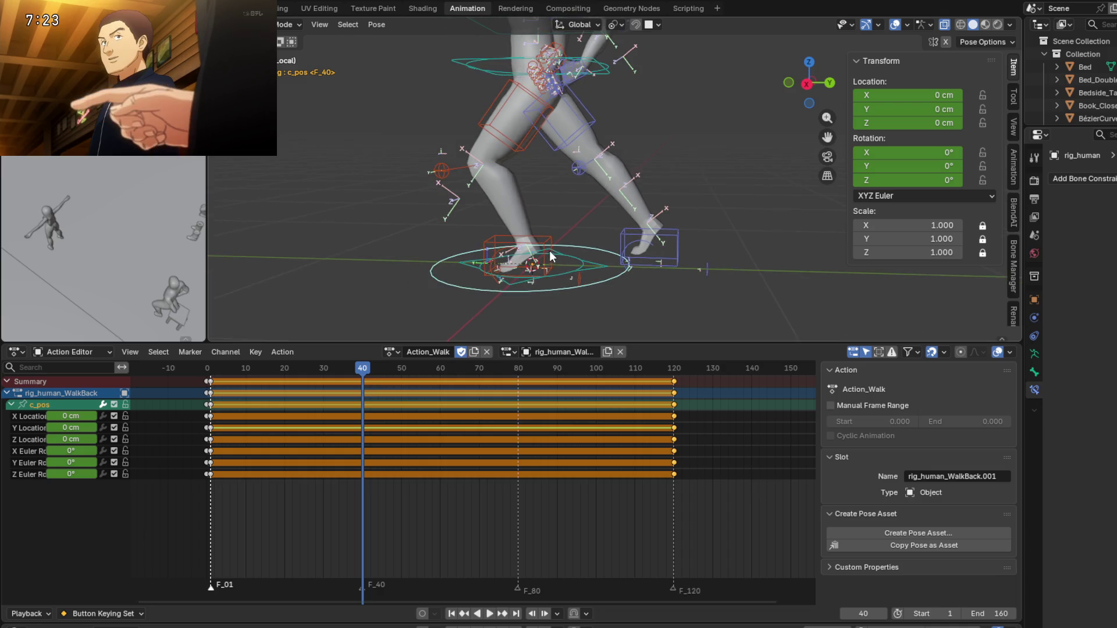
{"action": "scroll", "coordinate": [561, 208], "scroll_direction": "down", "scroll_amount": 1}
{"action": "scroll", "coordinate": [567, 204], "scroll_direction": "down", "scroll_amount": 1}
{"action": "key", "text": "g"}
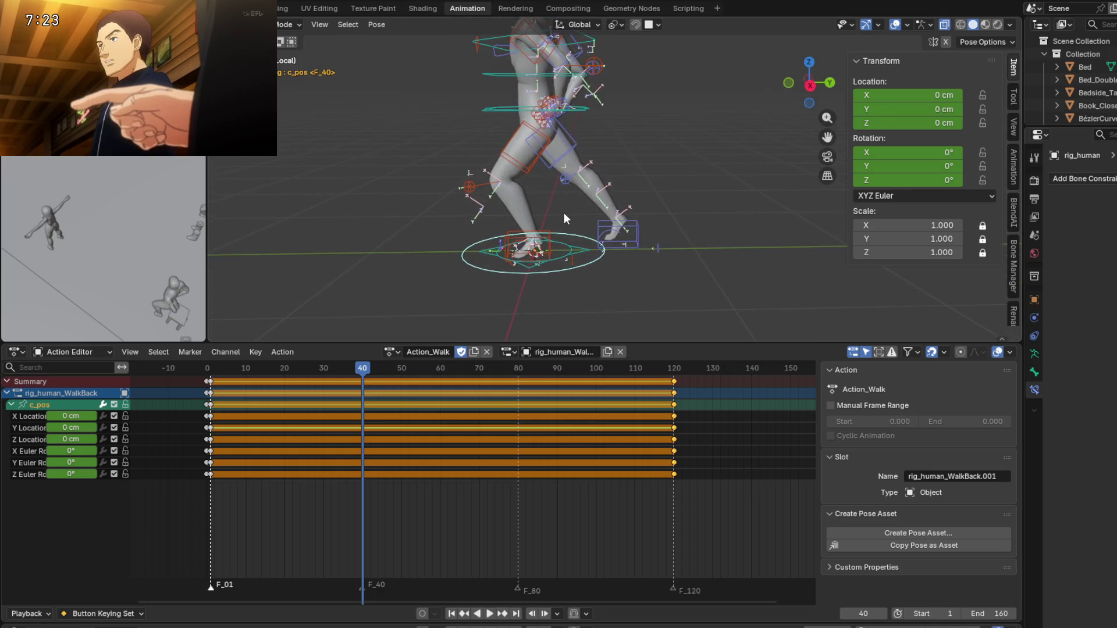
{"action": "key", "text": "y"}
{"action": "right_click", "coordinate": [579, 216]}
{"action": "scroll", "coordinate": [547, 265], "scroll_direction": "up", "scroll_amount": 2}
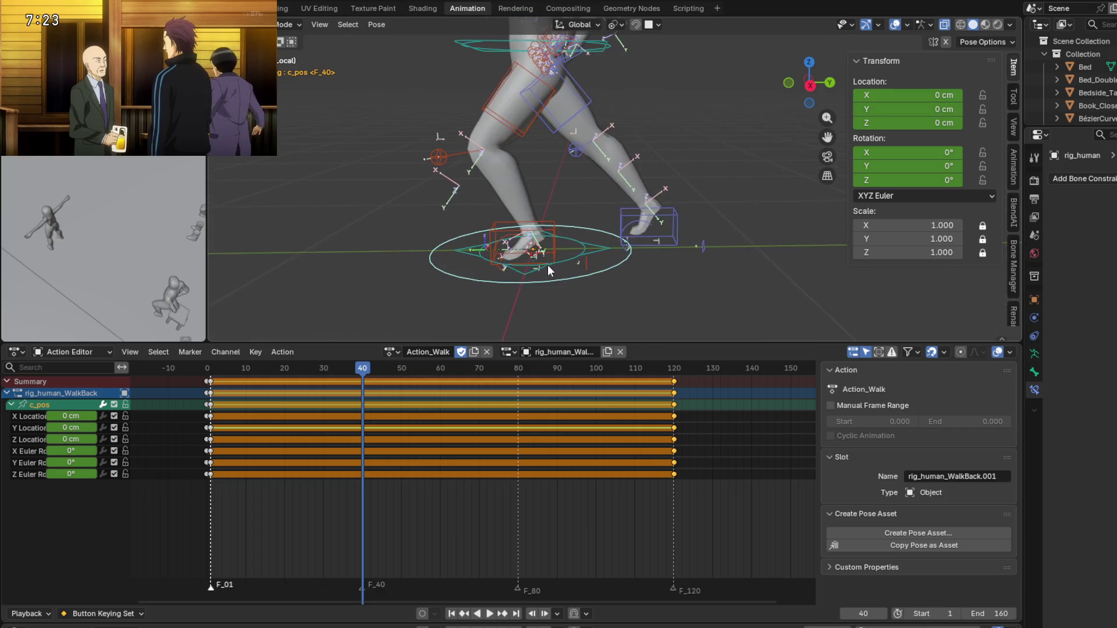
{"action": "left_click", "coordinate": [548, 265]}
{"action": "key", "text": "g"}
{"action": "key", "text": "y"}
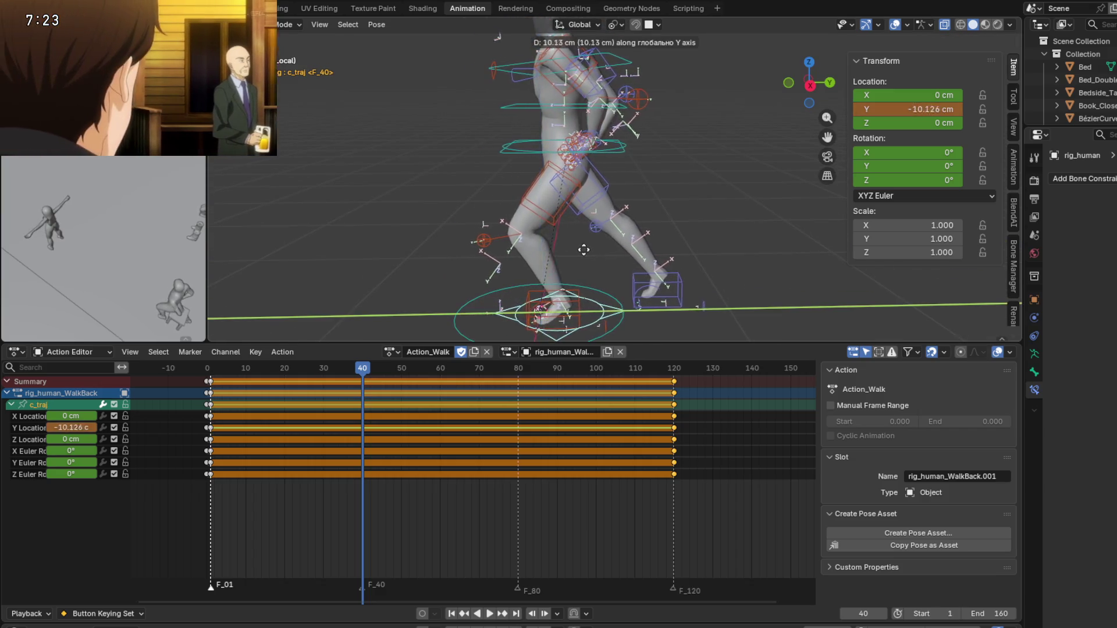
{"action": "key", "text": "Escape"}
{"action": "scroll", "coordinate": [548, 300], "scroll_direction": "up", "scroll_amount": 2}
{"action": "middle_click_drag", "start_coordinate": [548, 300], "coordinate": [550, 248], "text": "shift"}
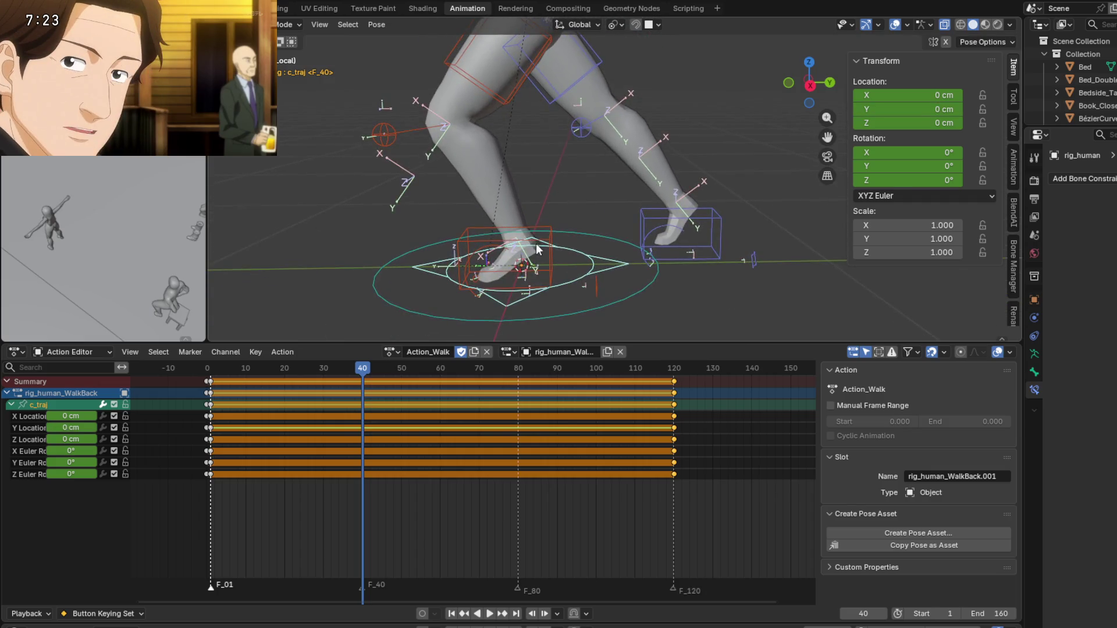
{"action": "left_click", "coordinate": [549, 248]}
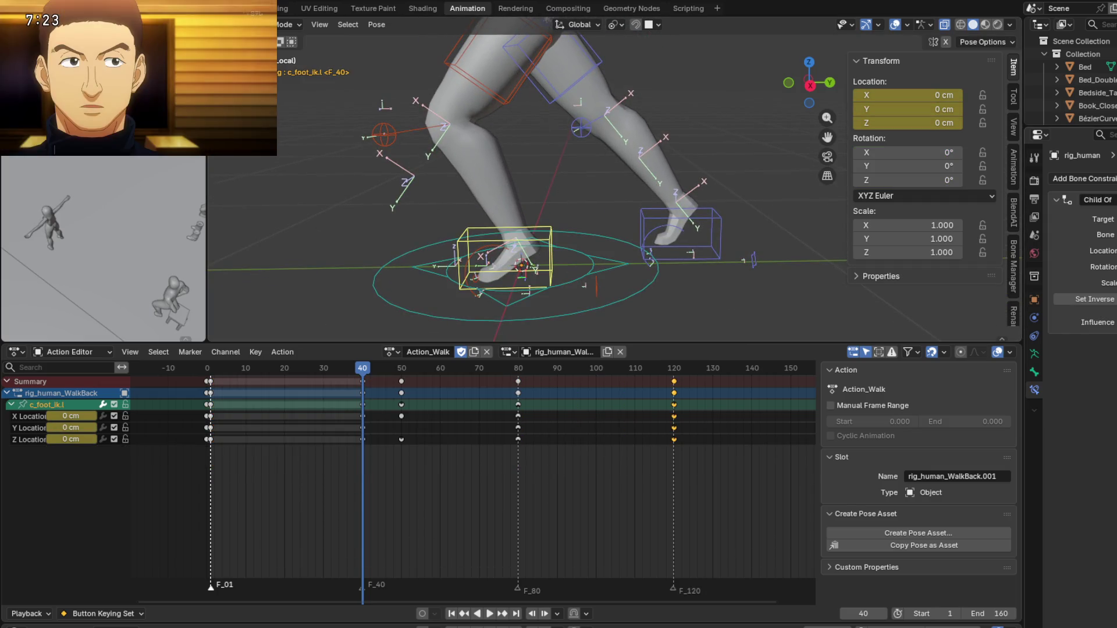
{"action": "left_click", "coordinate": [654, 225]}
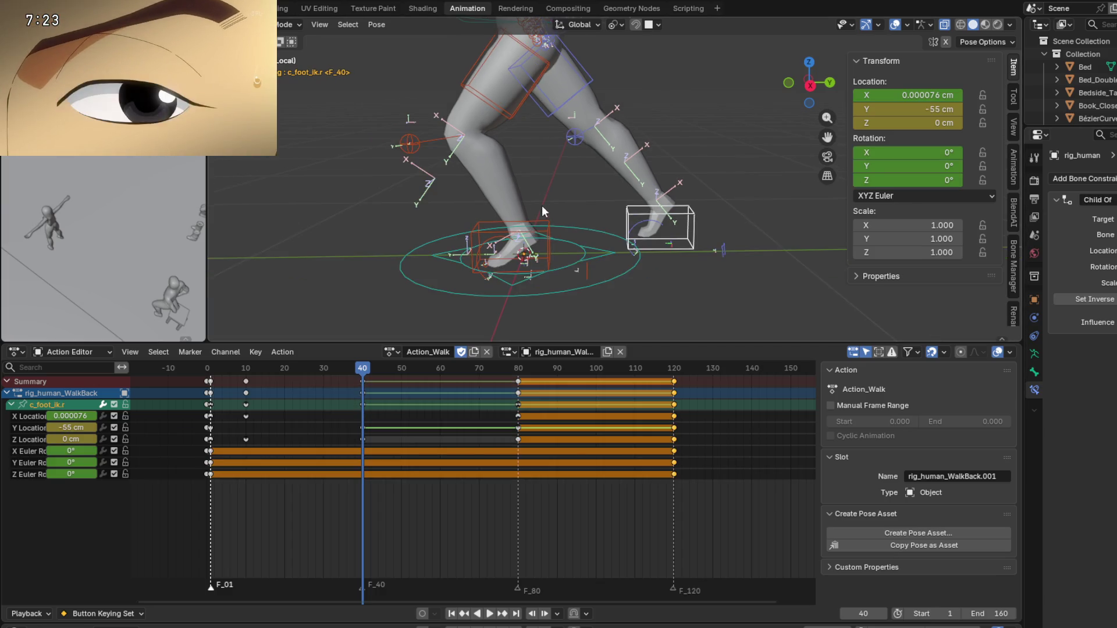
{"action": "middle_click_drag", "start_coordinate": [542, 204], "coordinate": [616, 307], "text": "shift"}
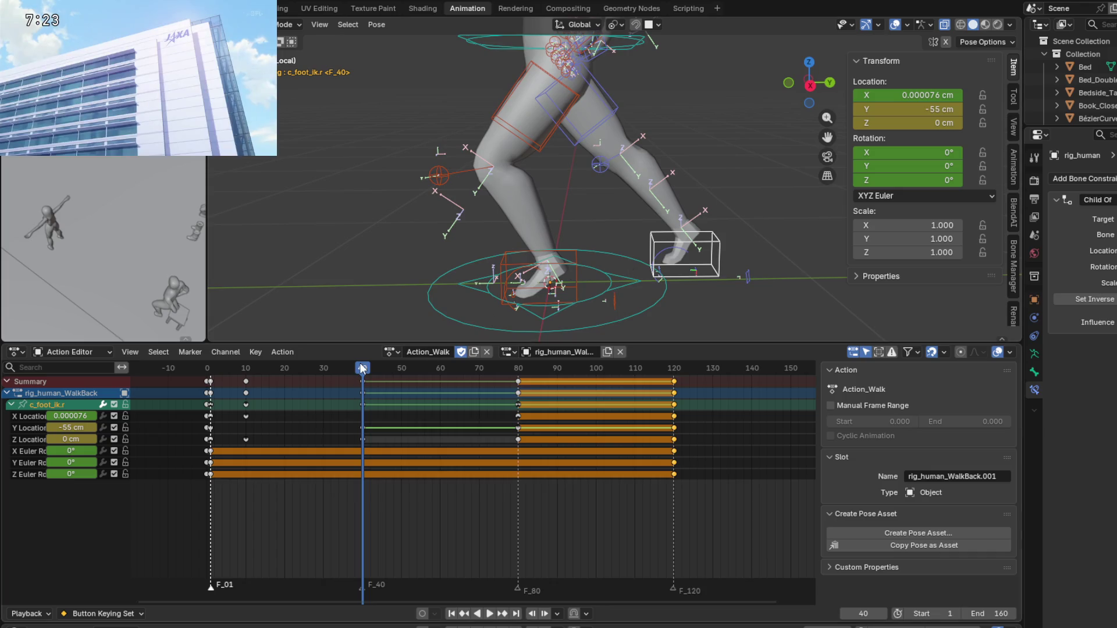
{"action": "left_click_drag", "start_coordinate": [359, 362], "coordinate": [496, 376]}
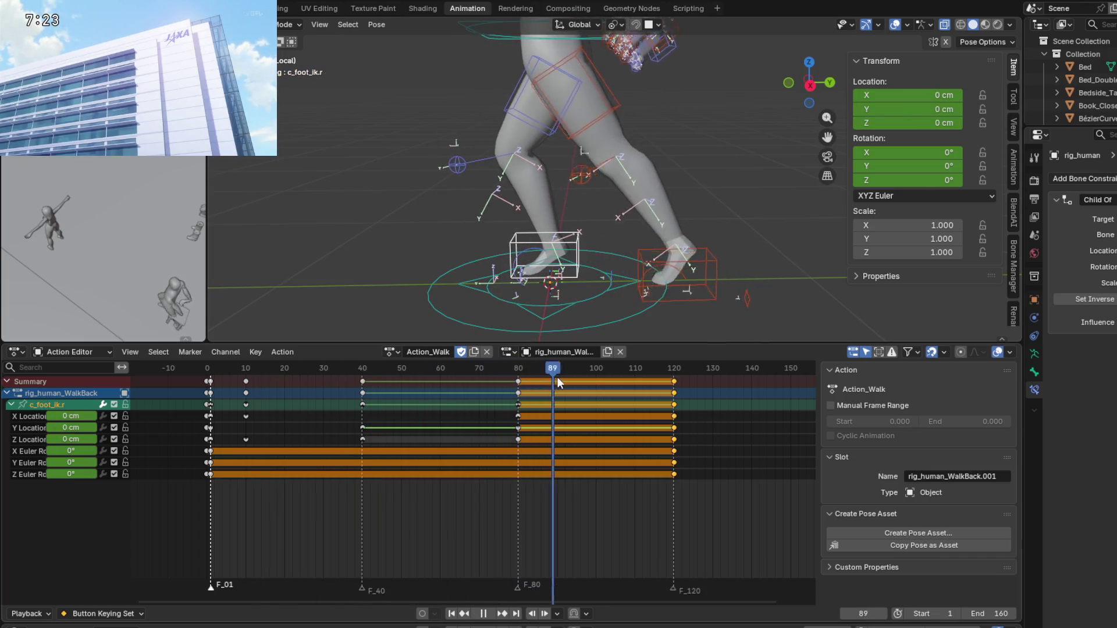
{"action": "left_click_drag", "start_coordinate": [496, 376], "coordinate": [362, 375]}
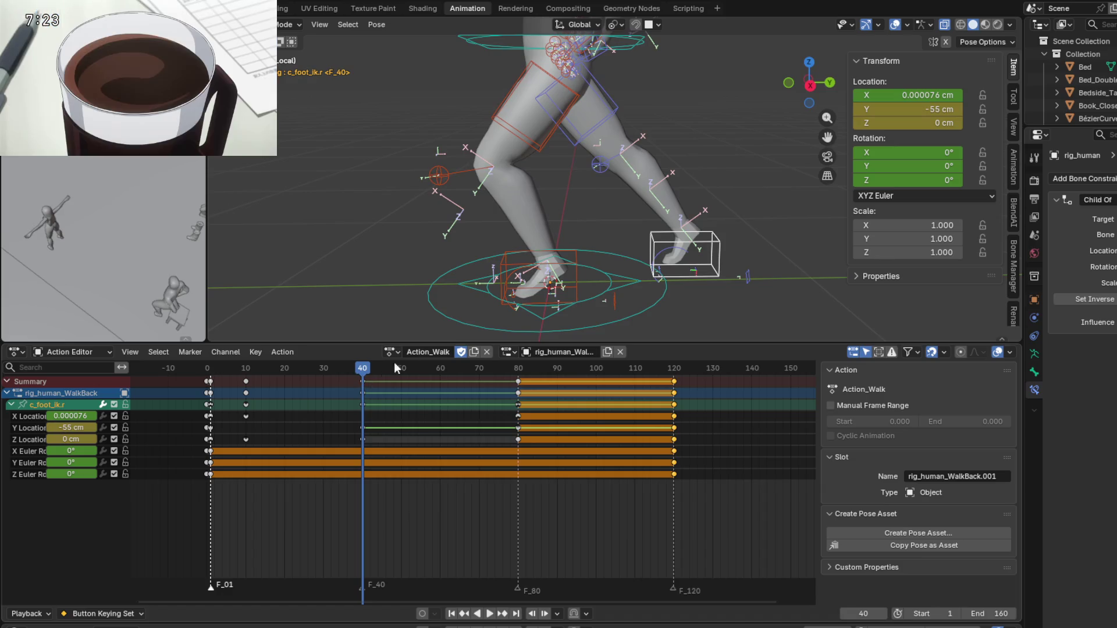
{"action": "left_click", "coordinate": [623, 285]}
{"action": "key", "text": "g"}
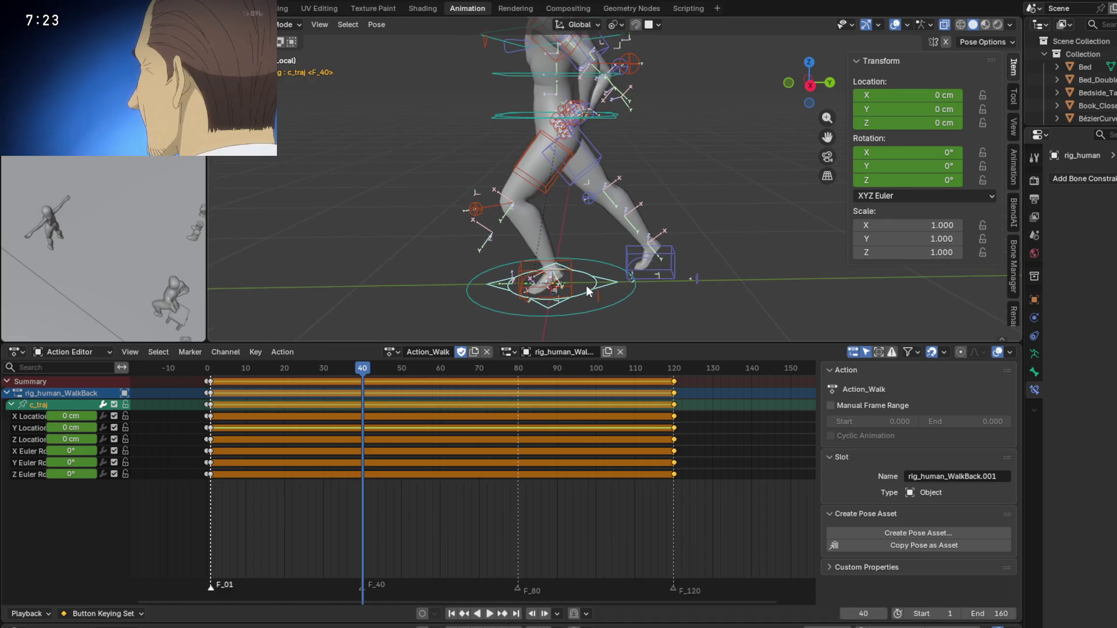
{"action": "key", "text": "y"}
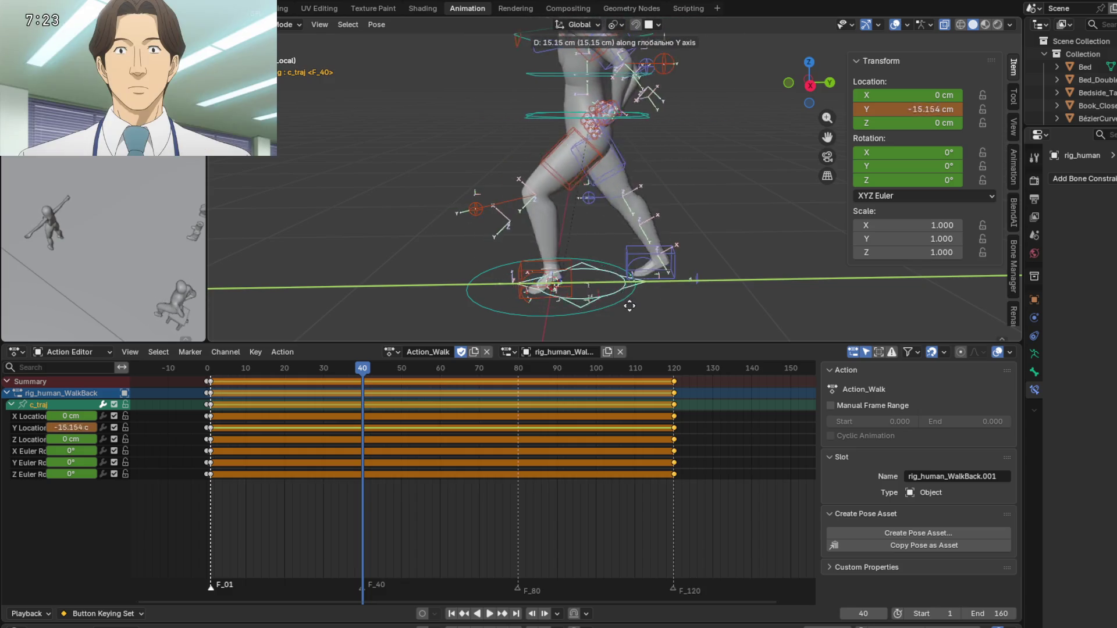
{"action": "key", "text": "Escape"}
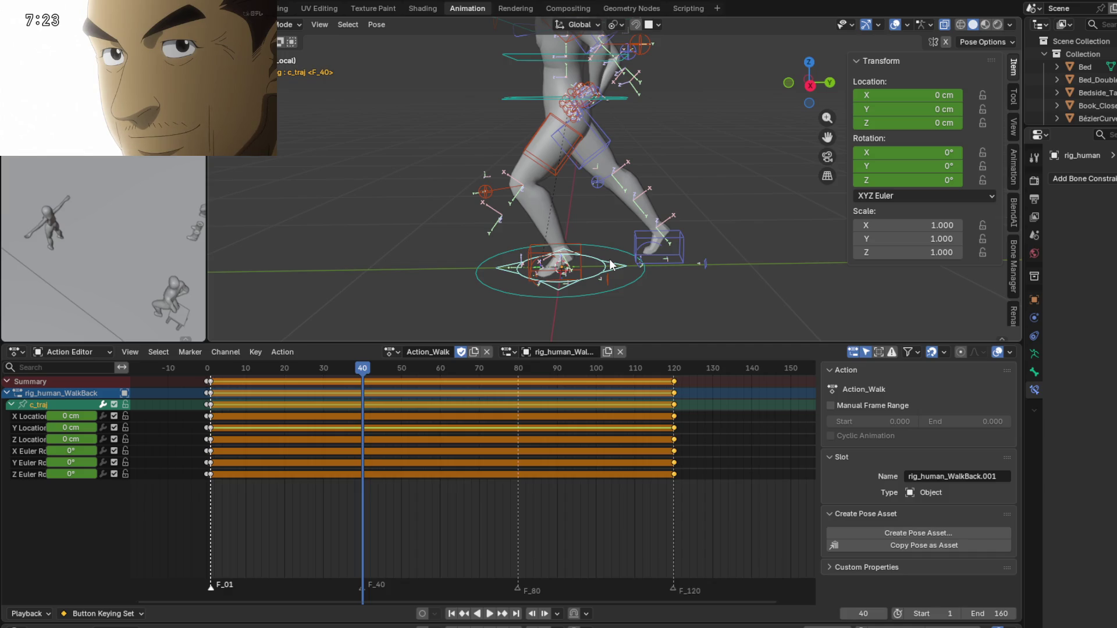
{"action": "left_click_drag", "start_coordinate": [362, 366], "coordinate": [519, 382]}
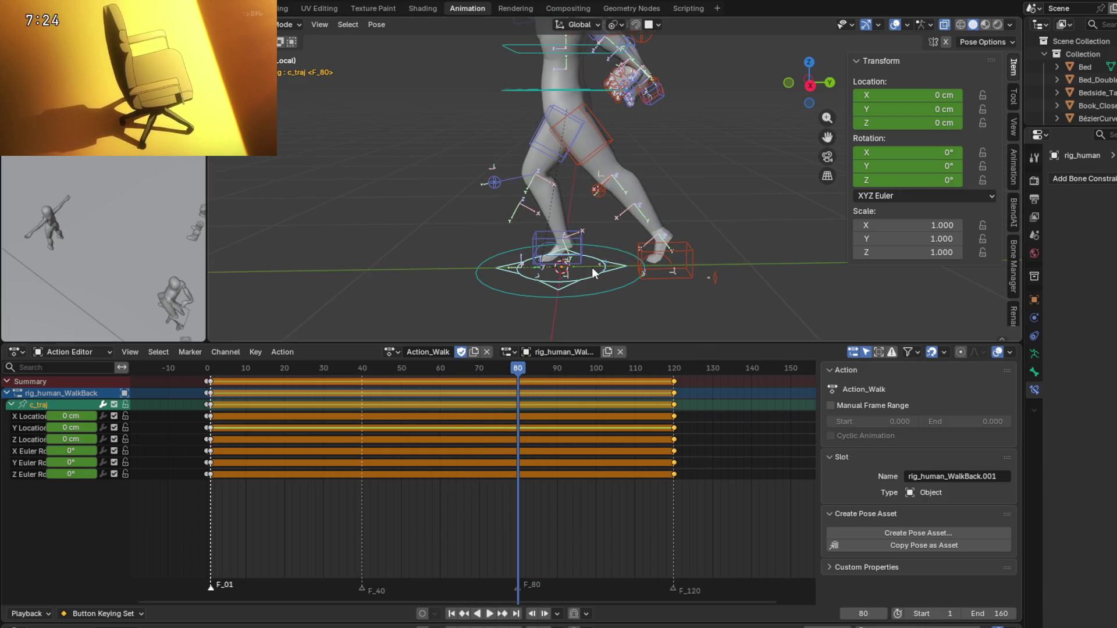
Move c_traj about 22 cm back along Y and key its location at frame 80.
{"action": "key", "text": "g"}
{"action": "key", "text": "y"}
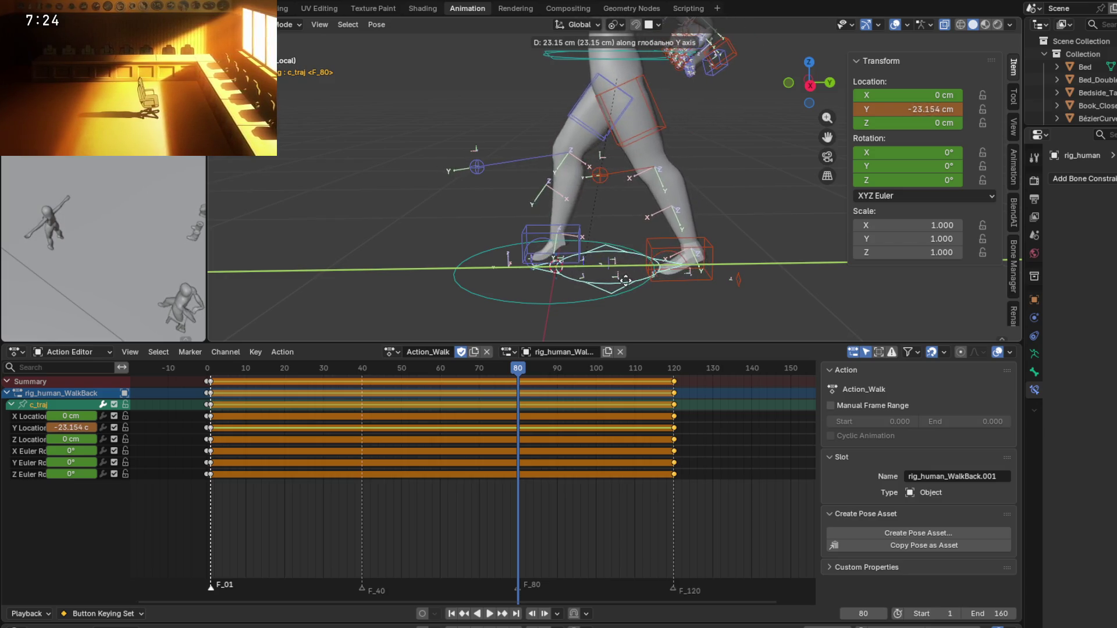
{"action": "left_click", "coordinate": [623, 280]}
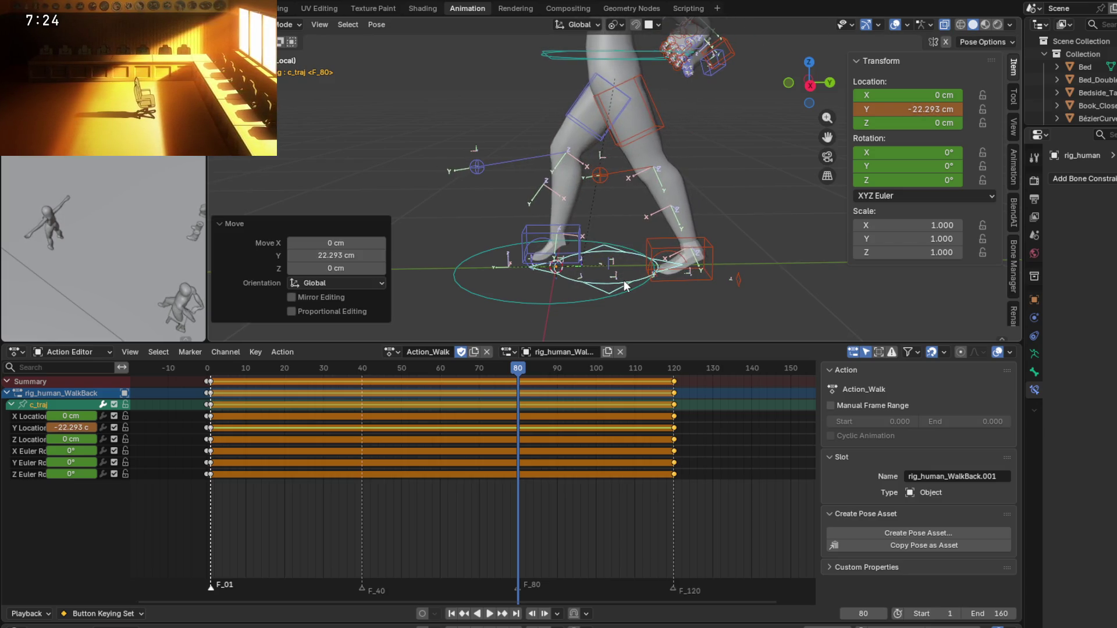
{"action": "key", "text": "i"}
{"action": "left_click", "coordinate": [580, 281]}
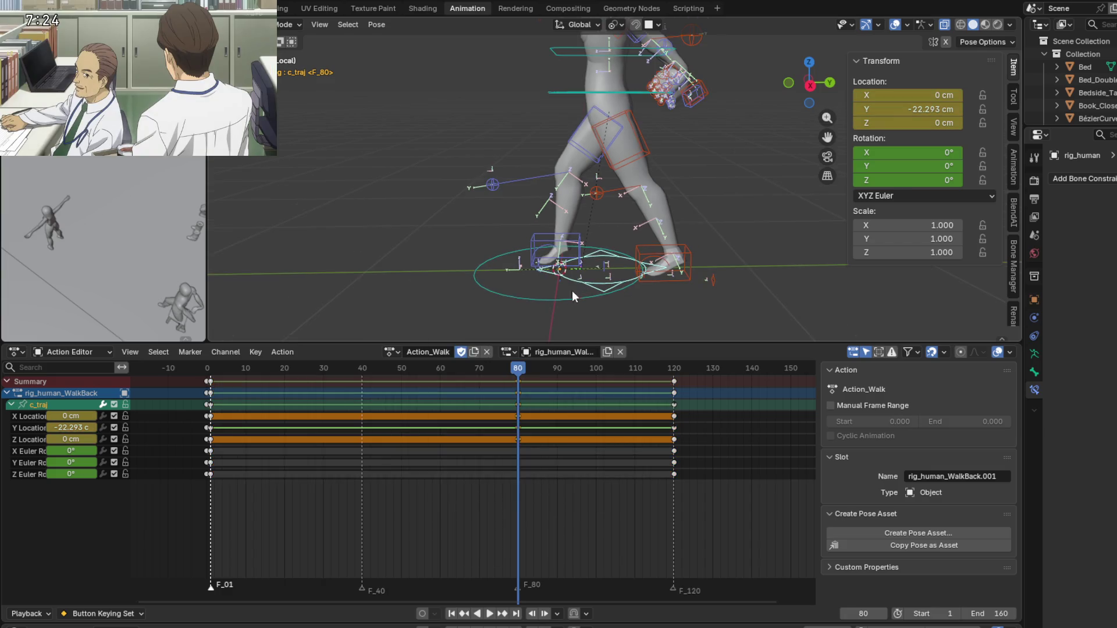
Scrub through the walk to check it, ending on frame 120.
{"action": "middle_click_drag", "start_coordinate": [569, 312], "coordinate": [561, 314], "text": "shift"}
{"action": "mouse_move", "coordinate": [520, 371]}
{"action": "left_mouse_down"}
{"action": "mouse_move", "coordinate": [254, 372]}
{"action": "mouse_move", "coordinate": [687, 387]}
{"action": "mouse_move", "coordinate": [675, 388]}
{"action": "left_mouse_up"}
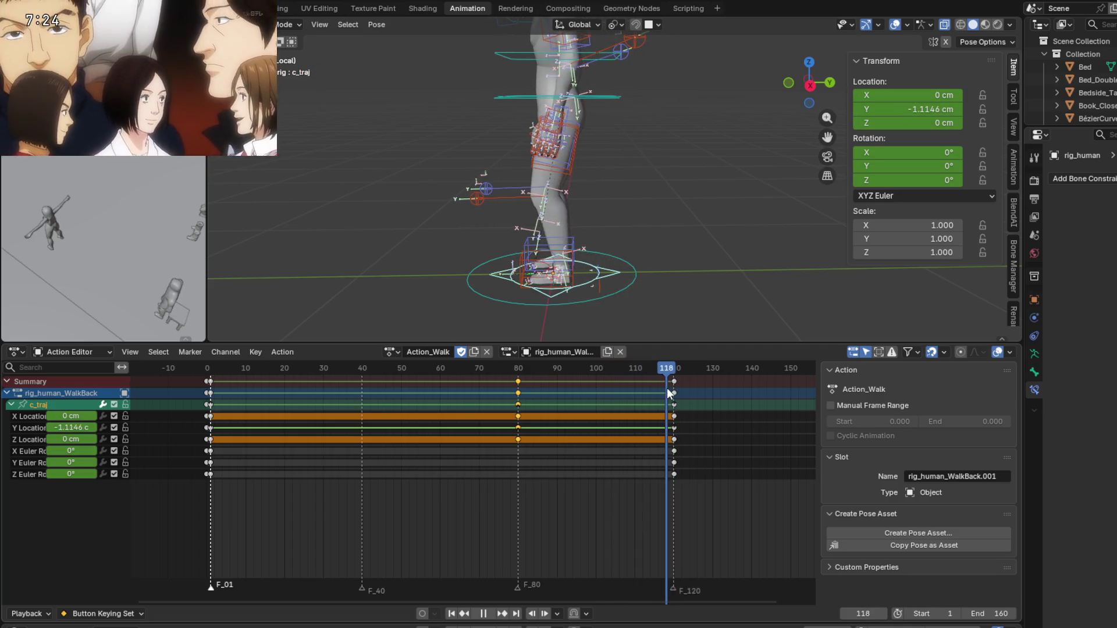
{"action": "mouse_move", "coordinate": [666, 262]}
{"action": "middle_mouse_down"}
{"action": "mouse_move", "coordinate": [561, 221]}
{"action": "mouse_move", "coordinate": [540, 240]}
{"action": "middle_mouse_up"}
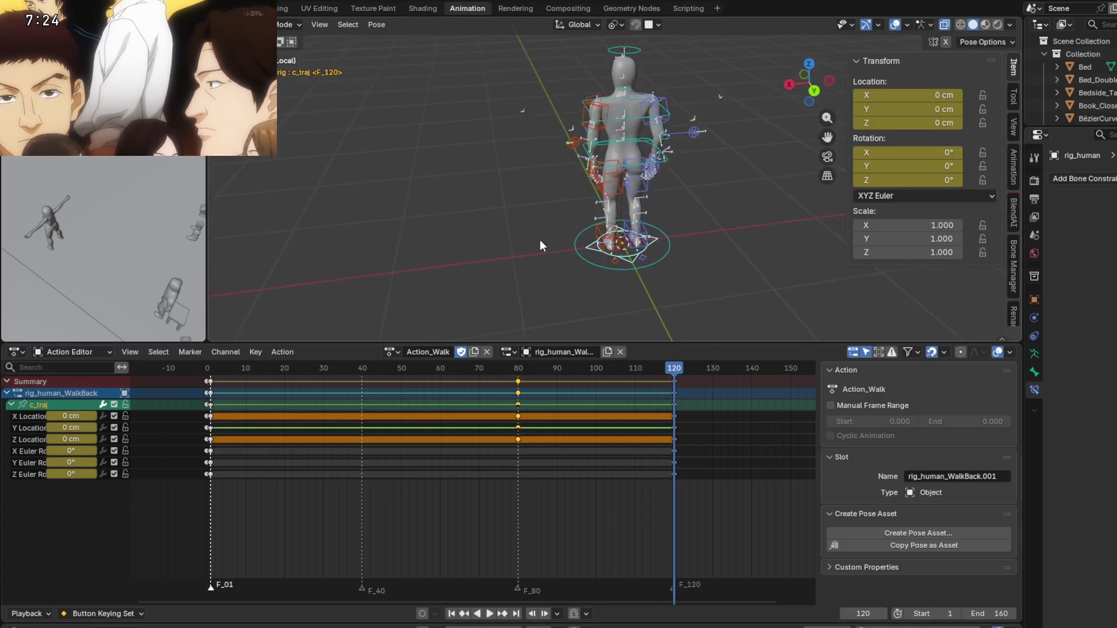
{"action": "mouse_move", "coordinate": [672, 372]}
{"action": "left_mouse_down"}
{"action": "mouse_move", "coordinate": [269, 365]}
{"action": "mouse_move", "coordinate": [431, 388]}
{"action": "mouse_move", "coordinate": [671, 390]}
{"action": "left_mouse_up"}
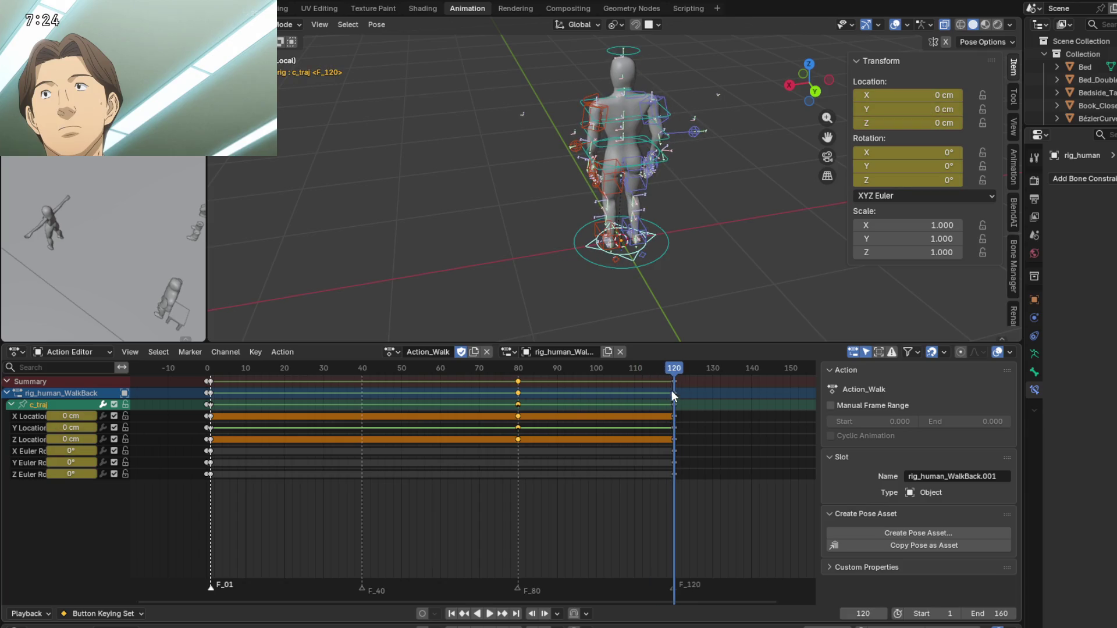
{"action": "middle_click_drag", "start_coordinate": [640, 280], "coordinate": [617, 200]}
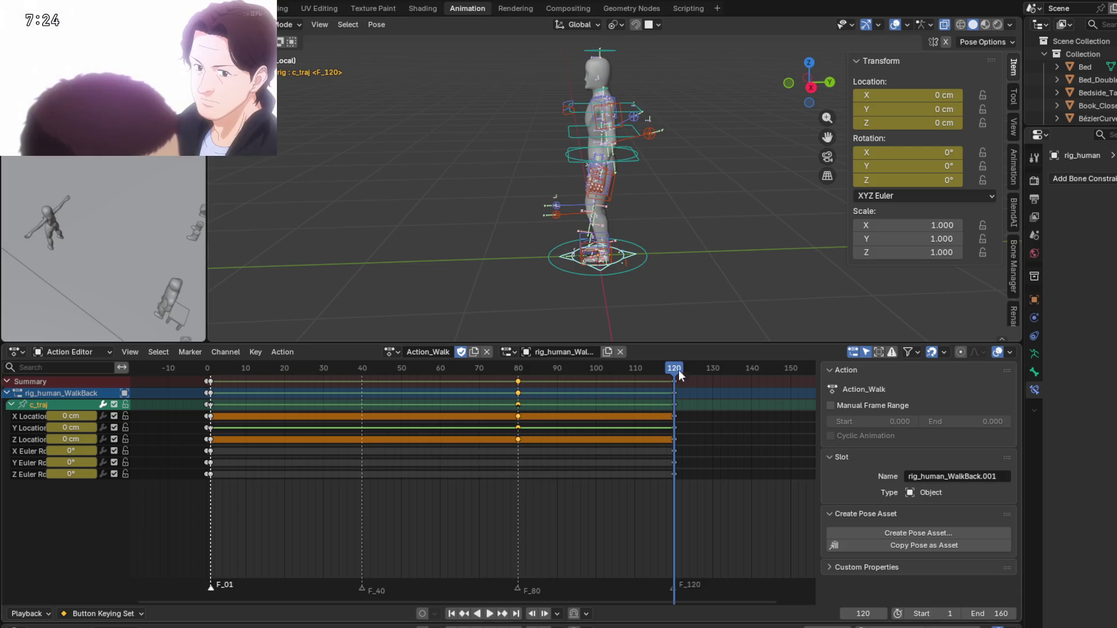
{"action": "left_click_drag", "start_coordinate": [674, 373], "coordinate": [249, 365]}
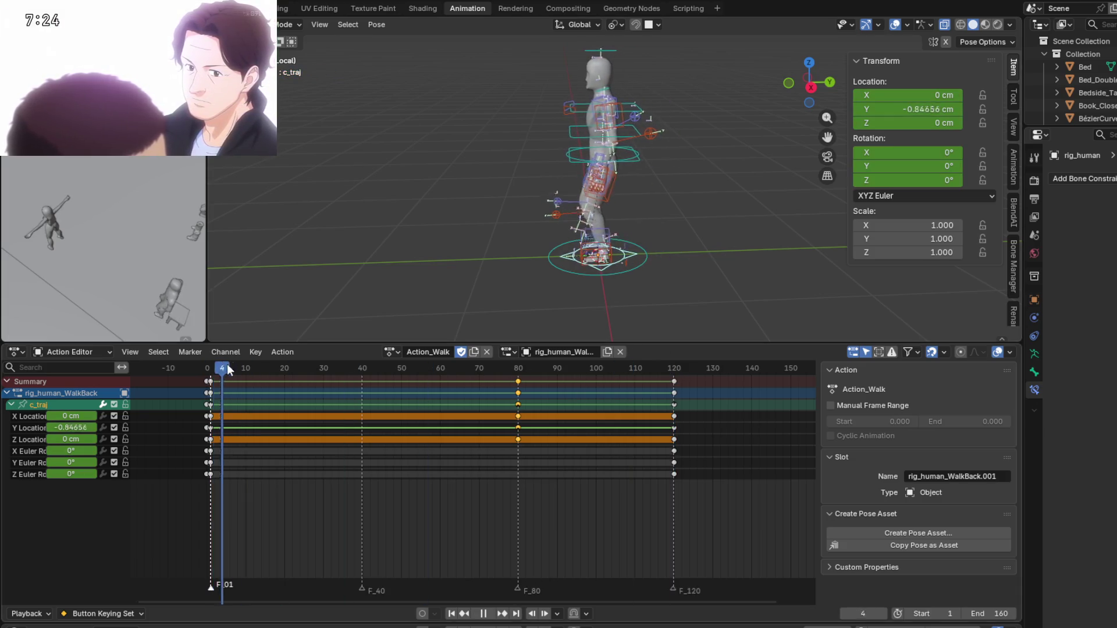
{"action": "left_click_drag", "start_coordinate": [212, 366], "coordinate": [679, 372]}
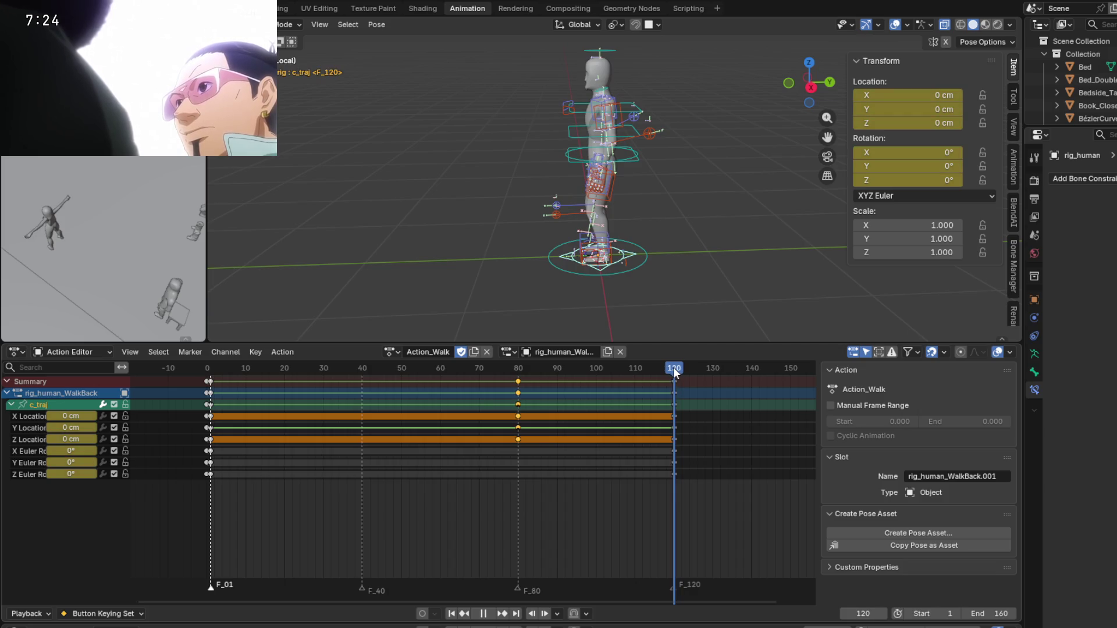
{"action": "mouse_move", "coordinate": [679, 373]}
{"action": "left_mouse_down"}
{"action": "mouse_move", "coordinate": [338, 366]}
{"action": "mouse_move", "coordinate": [674, 375]}
{"action": "left_mouse_up"}
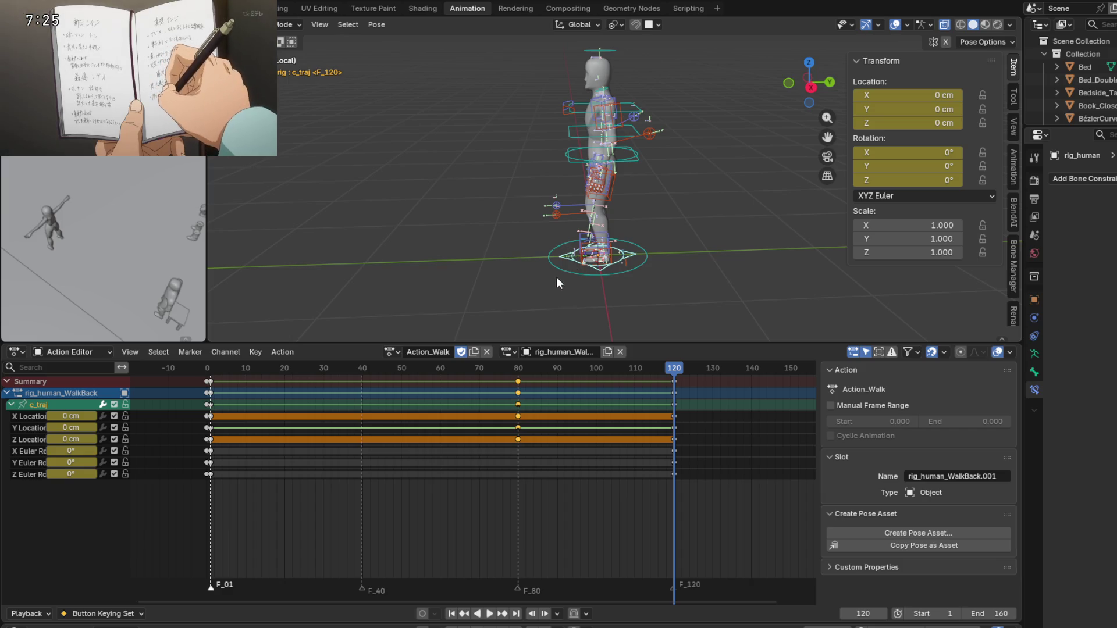
{"action": "middle_click_drag", "start_coordinate": [557, 283], "coordinate": [554, 265], "text": "shift"}
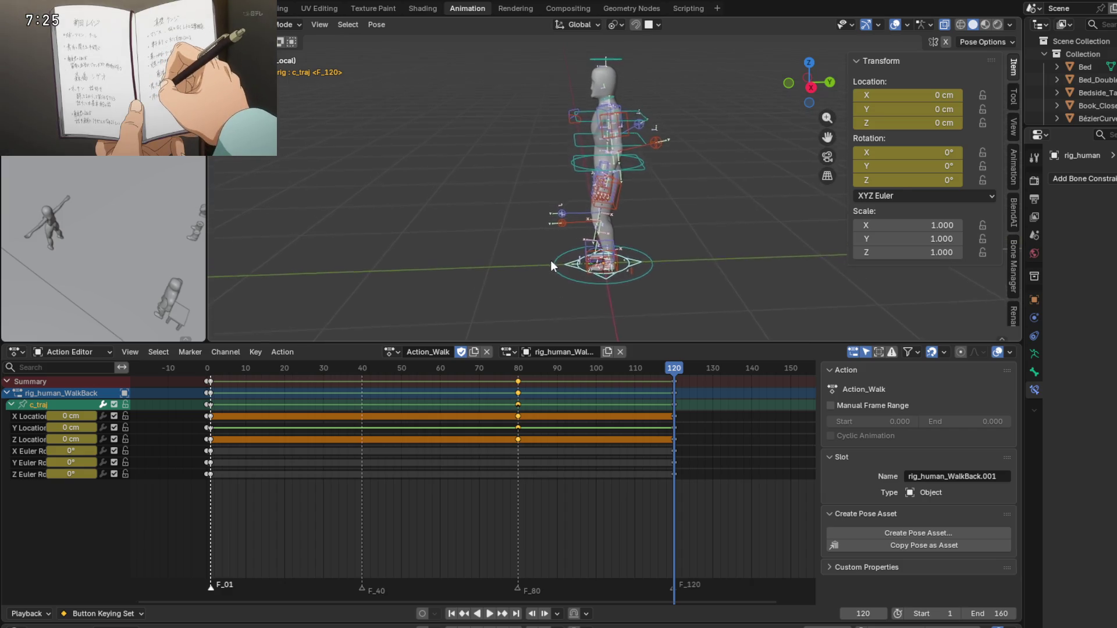
{"action": "mouse_move", "coordinate": [674, 372]}
{"action": "left_mouse_down"}
{"action": "mouse_move", "coordinate": [211, 373]}
{"action": "mouse_move", "coordinate": [518, 396]}
{"action": "left_mouse_up"}
{"action": "key", "text": "space"}
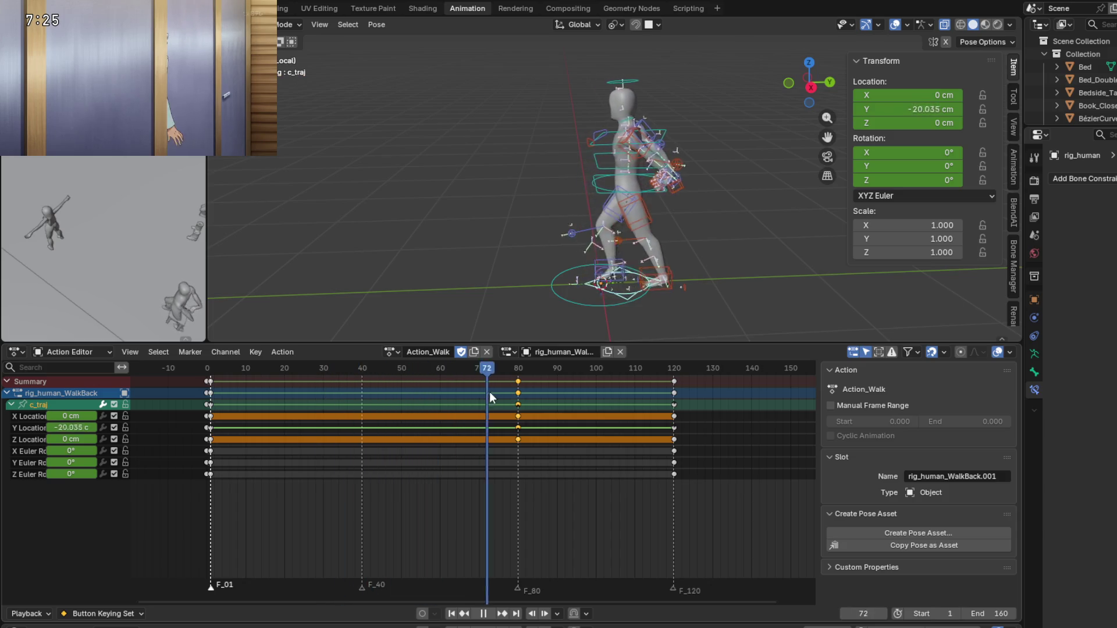
{"action": "key", "text": "space"}
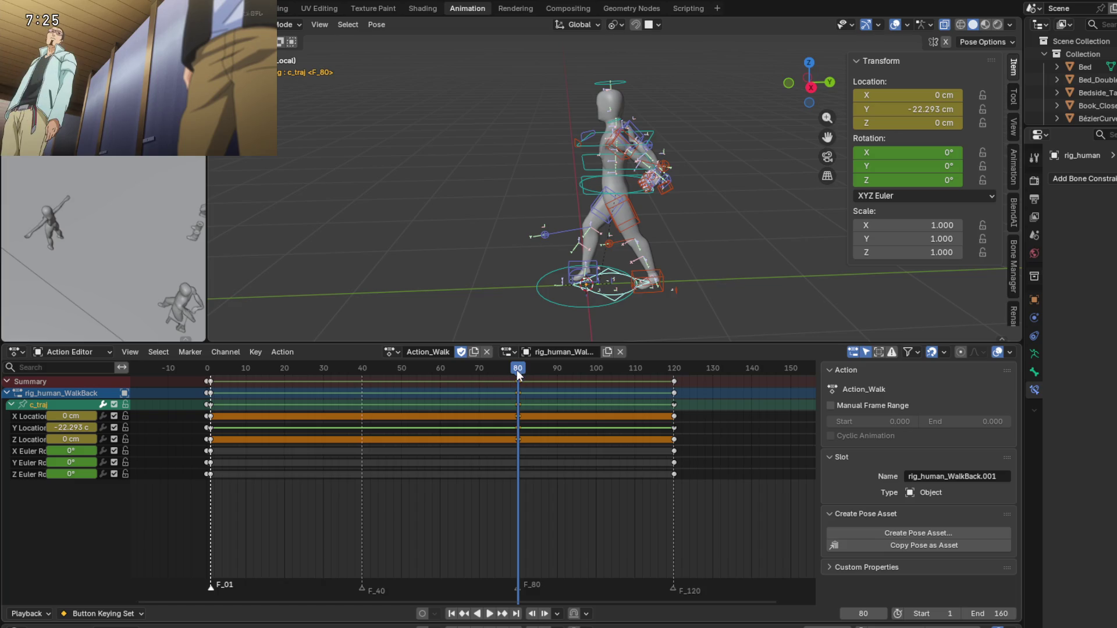
{"action": "mouse_move", "coordinate": [518, 368]}
{"action": "left_mouse_down"}
{"action": "mouse_move", "coordinate": [210, 379]}
{"action": "mouse_move", "coordinate": [674, 363]}
{"action": "left_mouse_up"}
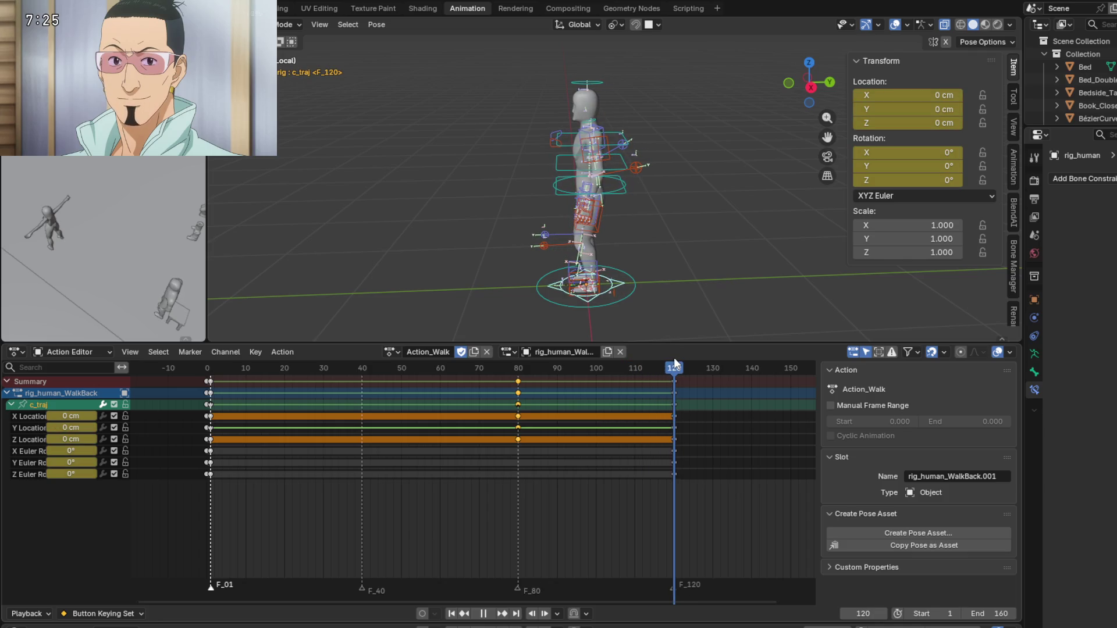
{"action": "mouse_move", "coordinate": [674, 364]}
{"action": "left_mouse_down"}
{"action": "mouse_move", "coordinate": [347, 362]}
{"action": "mouse_move", "coordinate": [675, 360]}
{"action": "left_mouse_up"}
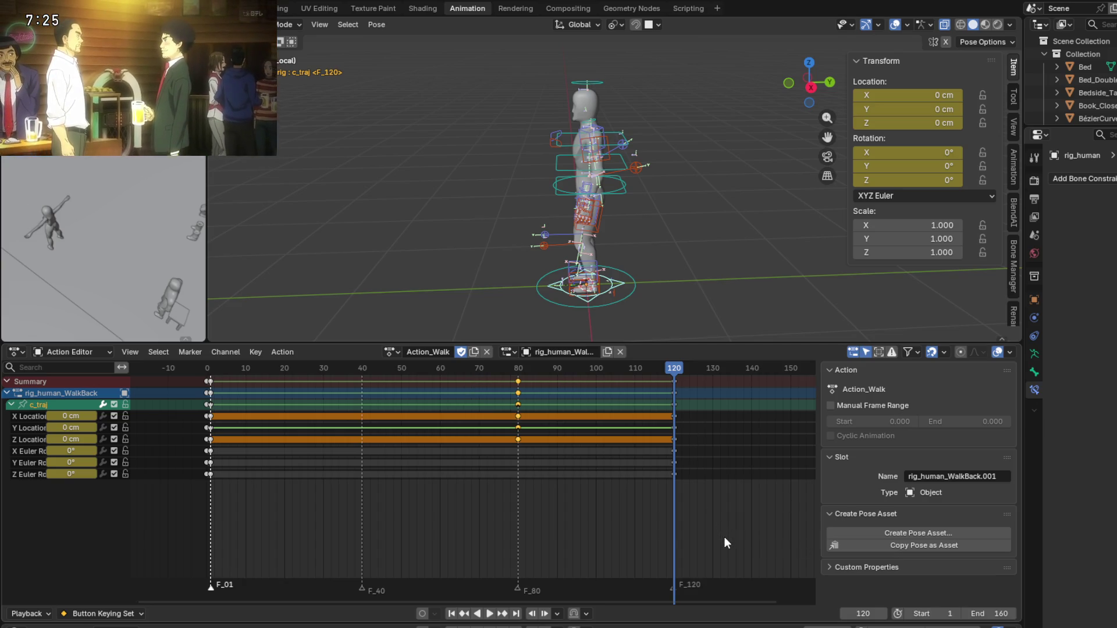
{"action": "scroll", "coordinate": [646, 214], "scroll_direction": "down", "scroll_amount": 3}
{"action": "middle_click_drag", "start_coordinate": [646, 214], "coordinate": [644, 222]}
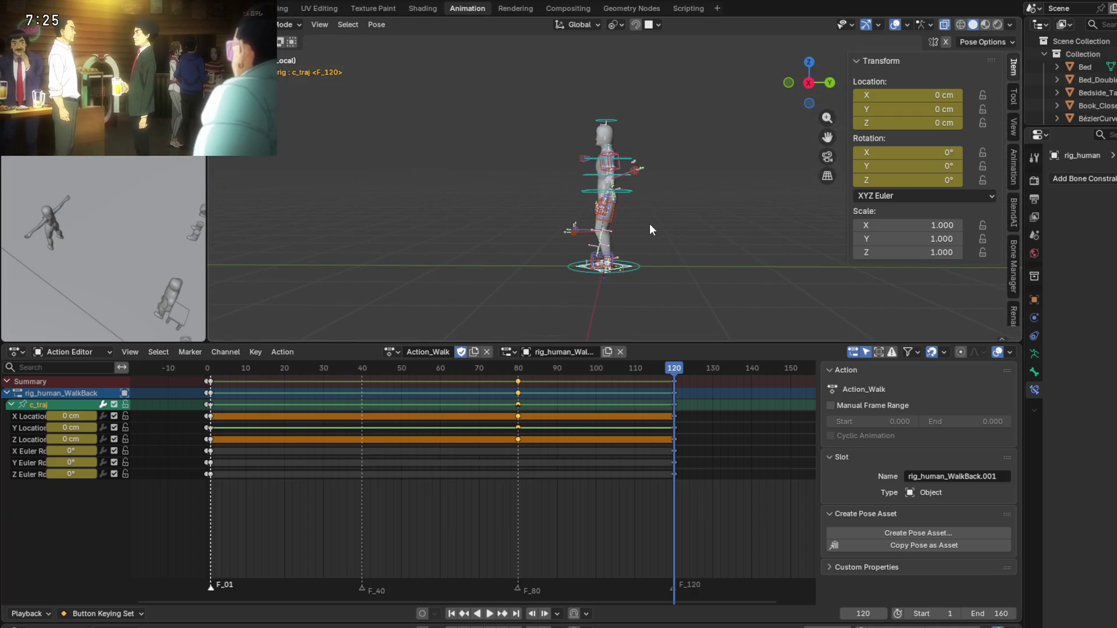
{"action": "scroll", "coordinate": [636, 225], "scroll_direction": "up", "scroll_amount": 4}
{"action": "middle_click_drag", "start_coordinate": [583, 266], "coordinate": [575, 284]}
{"action": "key", "text": "space"}
{"action": "left_click", "coordinate": [375, 372]}
{"action": "left_click_drag", "start_coordinate": [376, 376], "coordinate": [675, 391]}
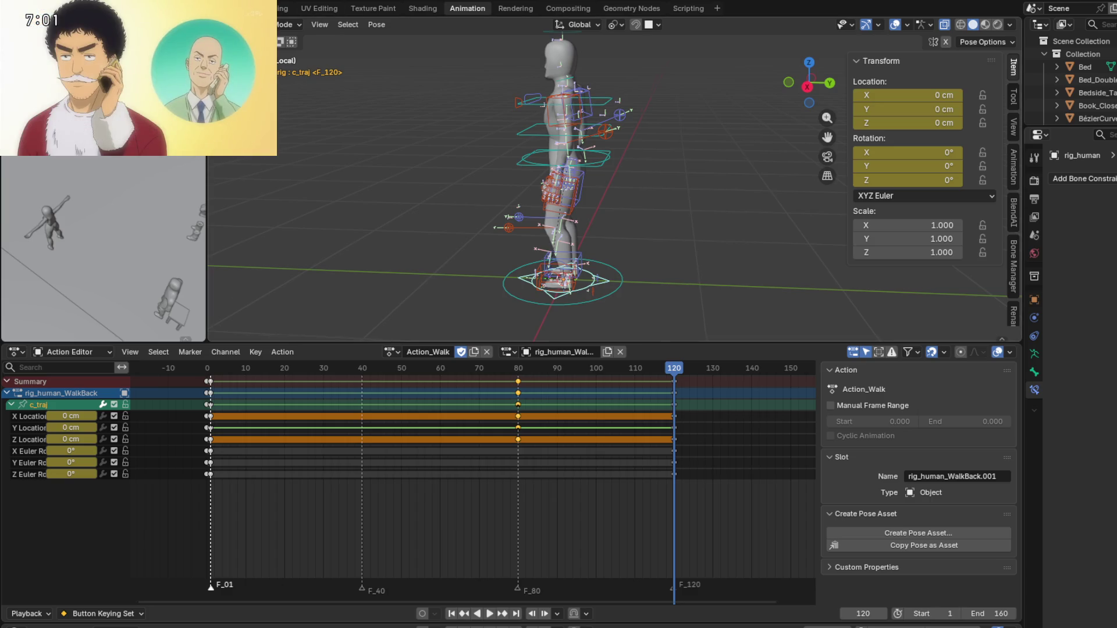
Select c_root_master.x, try a global-Y move, and cancel it.
{"action": "middle_click_drag", "start_coordinate": [640, 170], "coordinate": [652, 169]}
{"action": "left_click", "coordinate": [602, 153]}
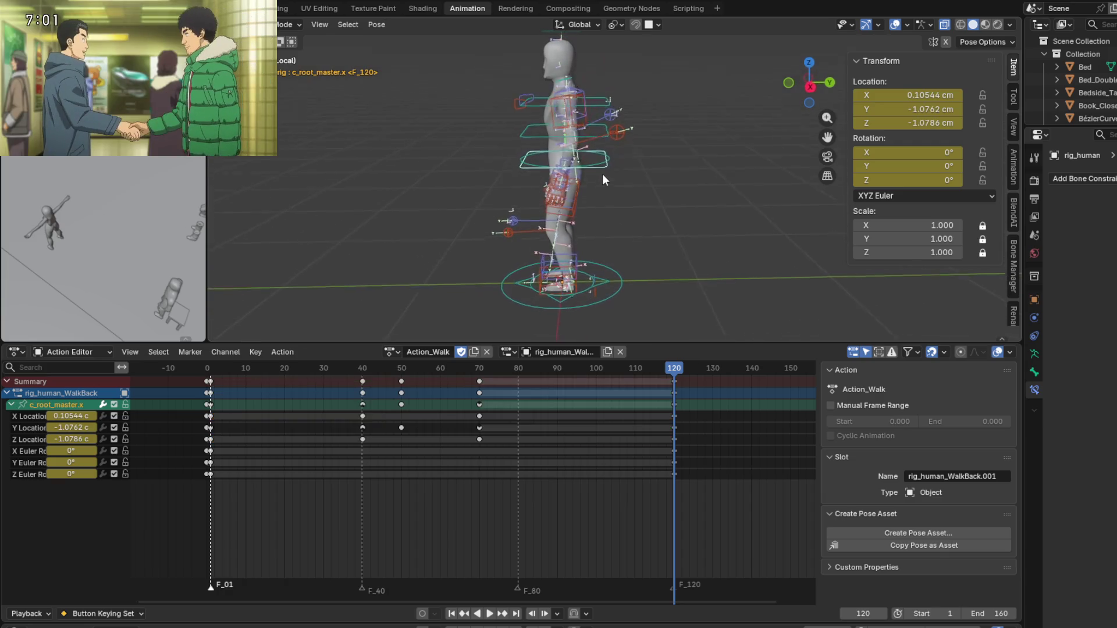
{"action": "key", "text": "g"}
{"action": "key", "text": "y"}
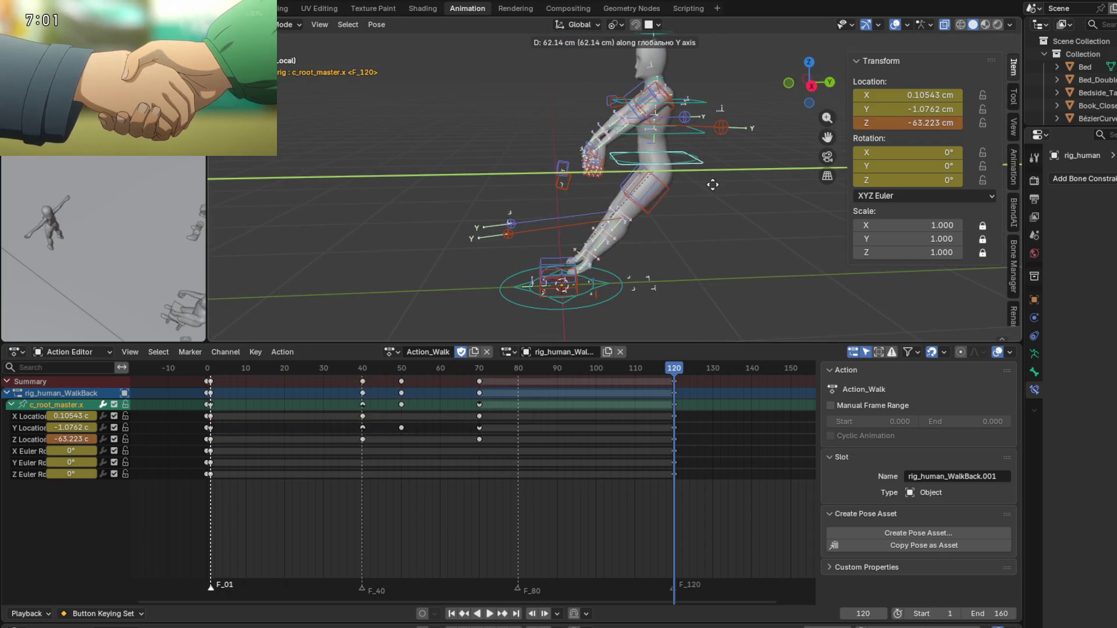
{"action": "key", "text": "Escape"}
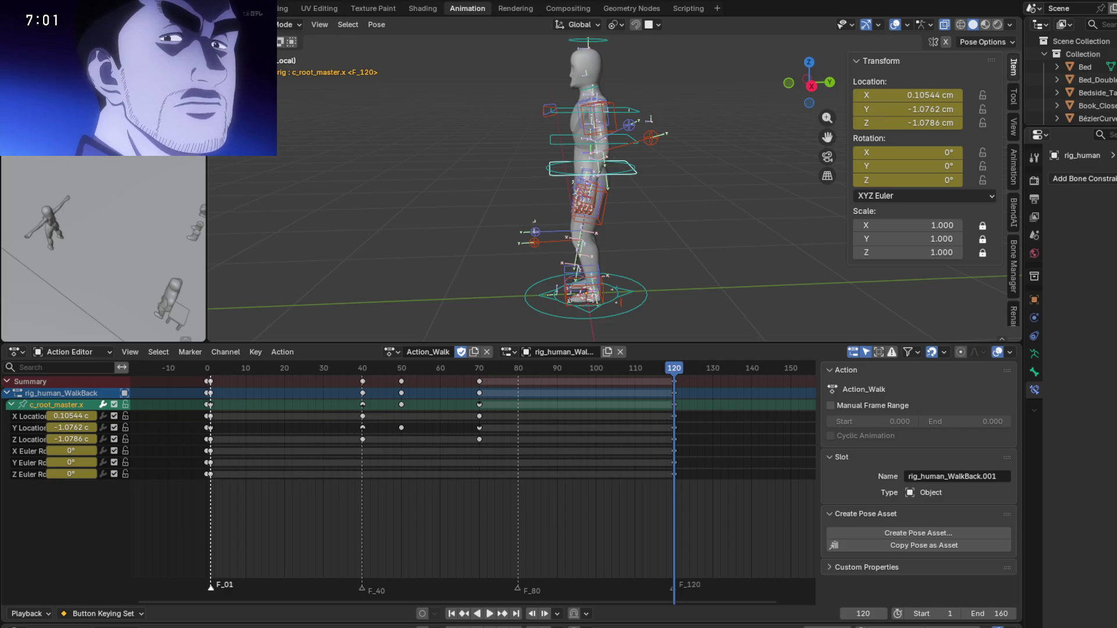
Open a top-bar menu and dismiss it without choosing any option.
{"action": "mouse_move", "coordinate": [85, 80]}
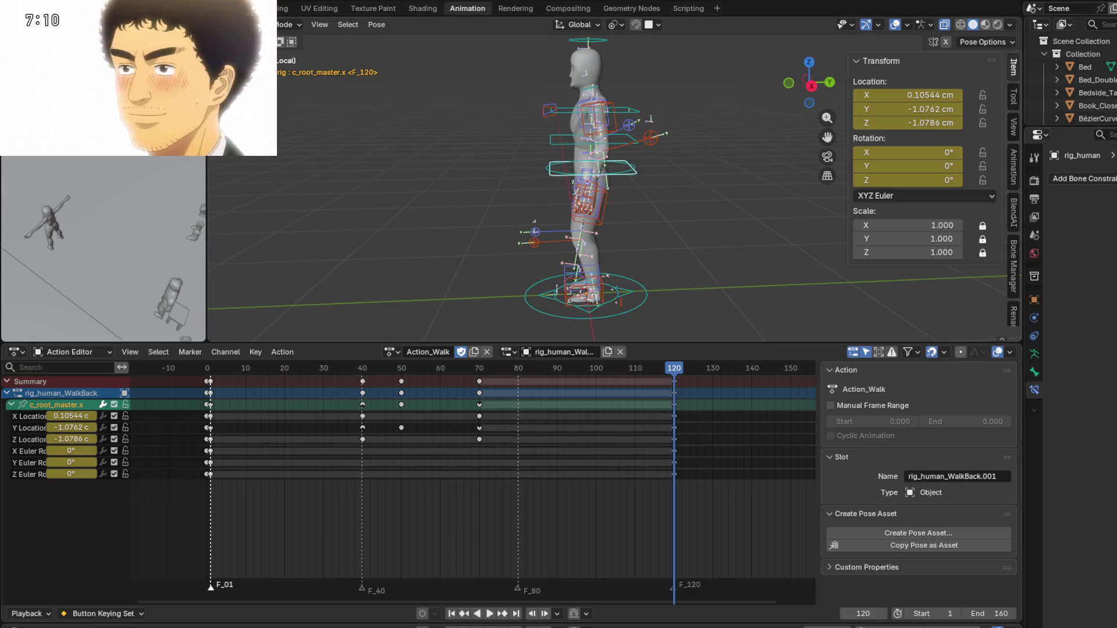
{"action": "left_click", "coordinate": [47, 8]}
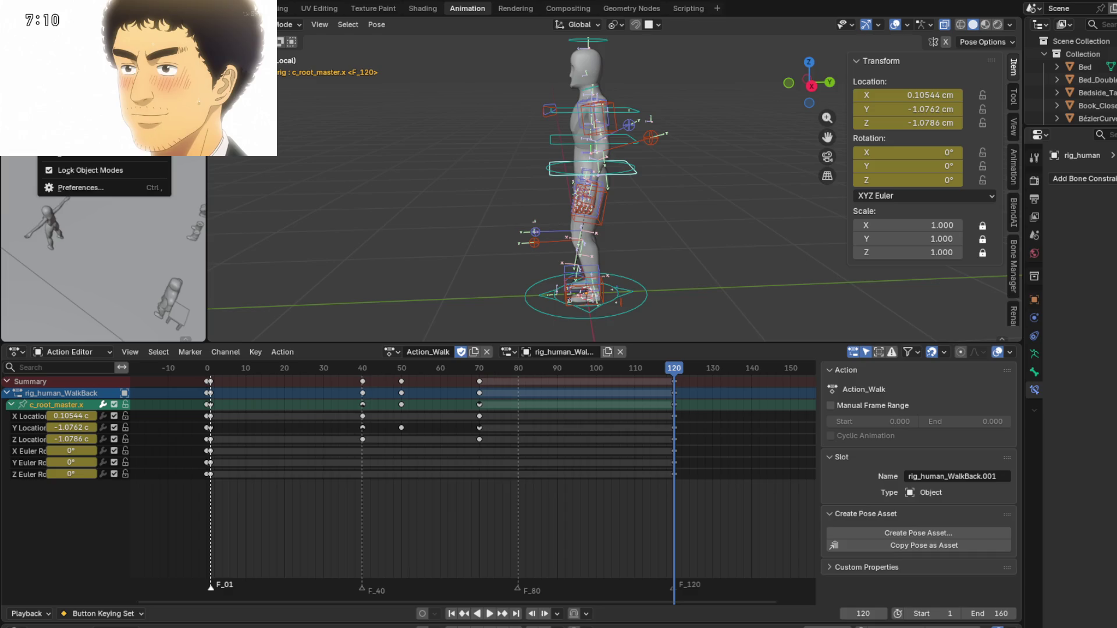
{"action": "key", "text": "Escape"}
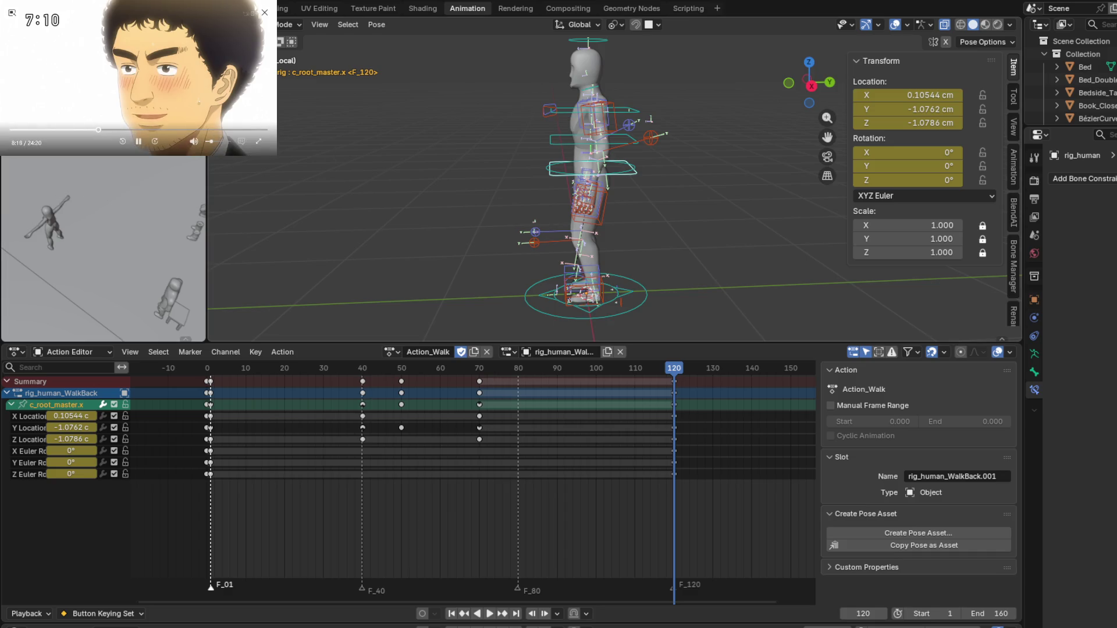
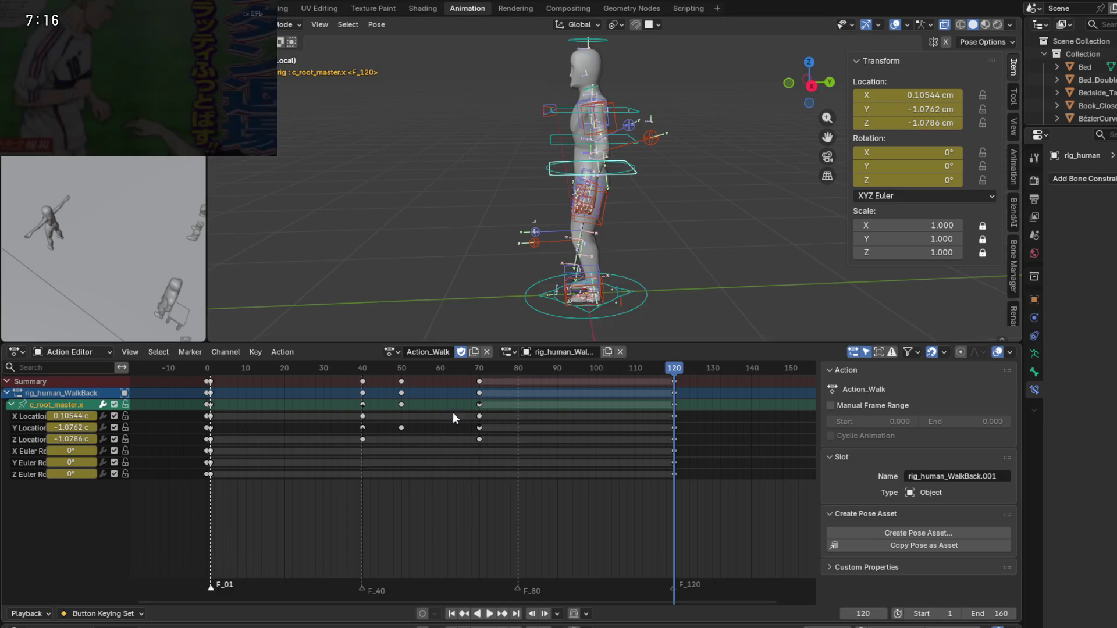
Switch the rig's action slot to rig_human_Walk and start the walk playback.
{"action": "left_click", "coordinate": [508, 352]}
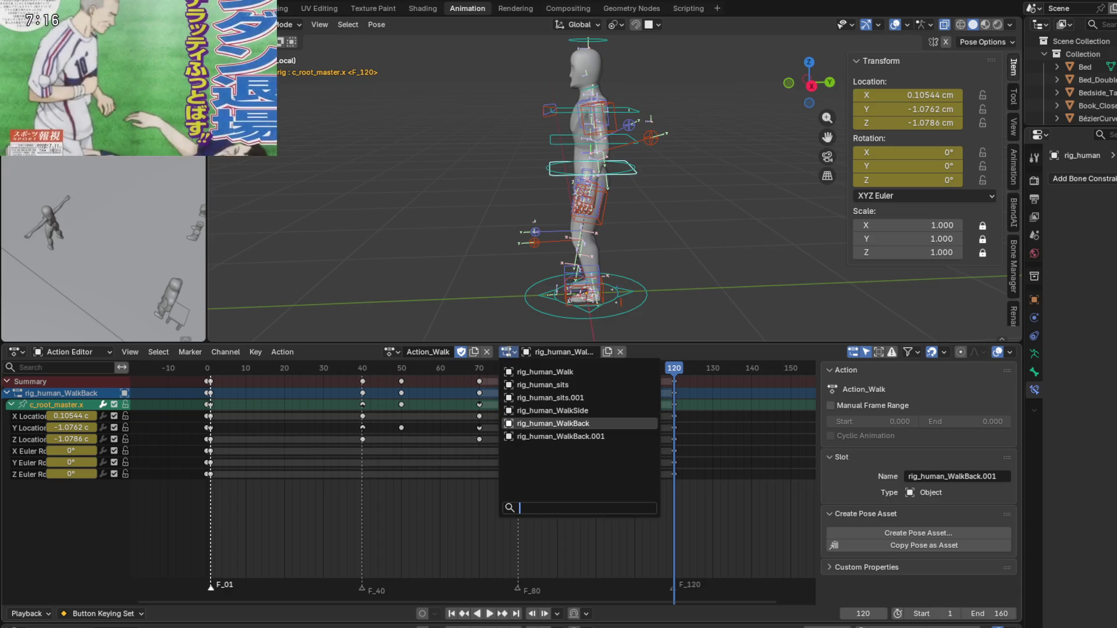
{"action": "left_click", "coordinate": [589, 375]}
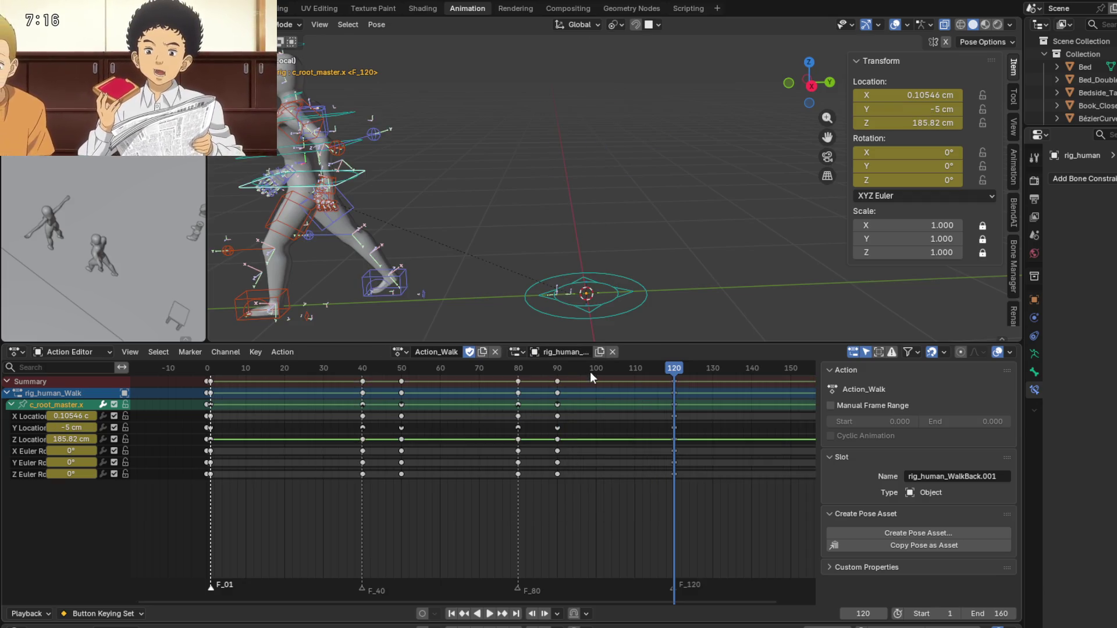
{"action": "left_click", "coordinate": [491, 615]}
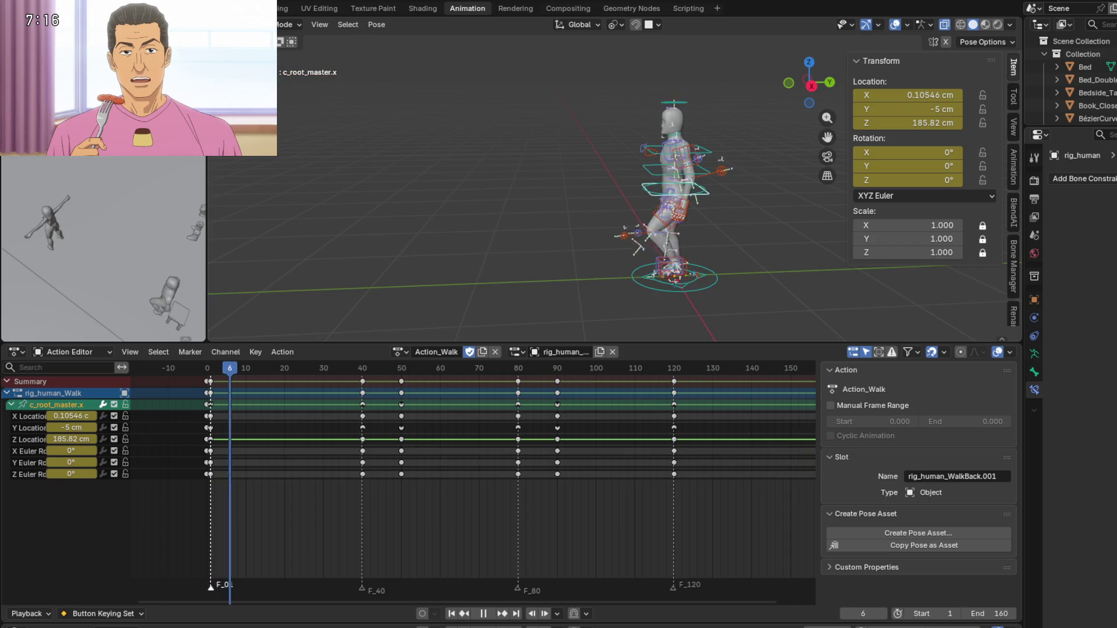
Let the walk cycle loop through frames 1–160 as the character steps forward.
{"action": "mouse_move", "coordinate": [71, 61]}
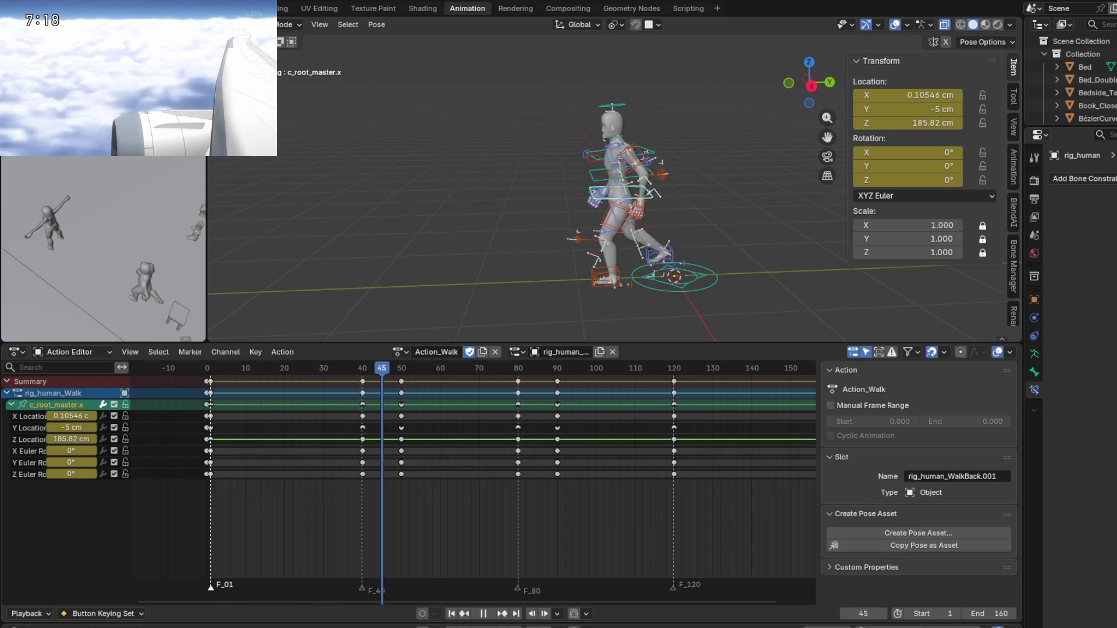
Drag in the add-on zip and confirm the install, then briefly check the Edit menu.
{"action": "left_click_drag", "start_coordinate": [231, 356], "coordinate": [369, 324]}
{"action": "left_click", "coordinate": [368, 322]}
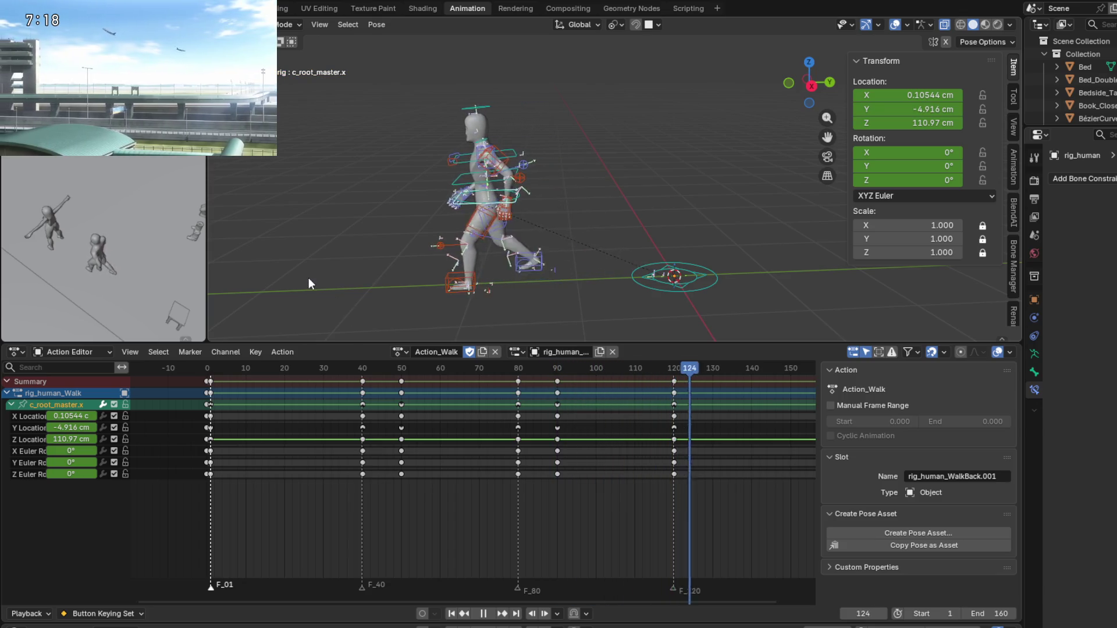
{"action": "left_click", "coordinate": [52, 9]}
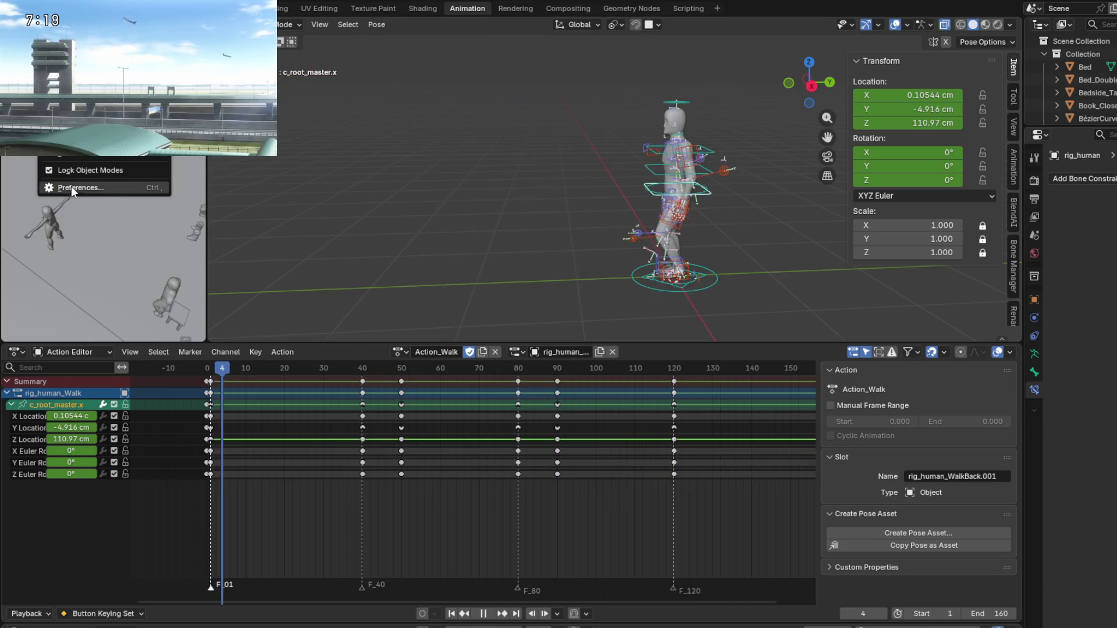
{"action": "left_click", "coordinate": [108, 187]}
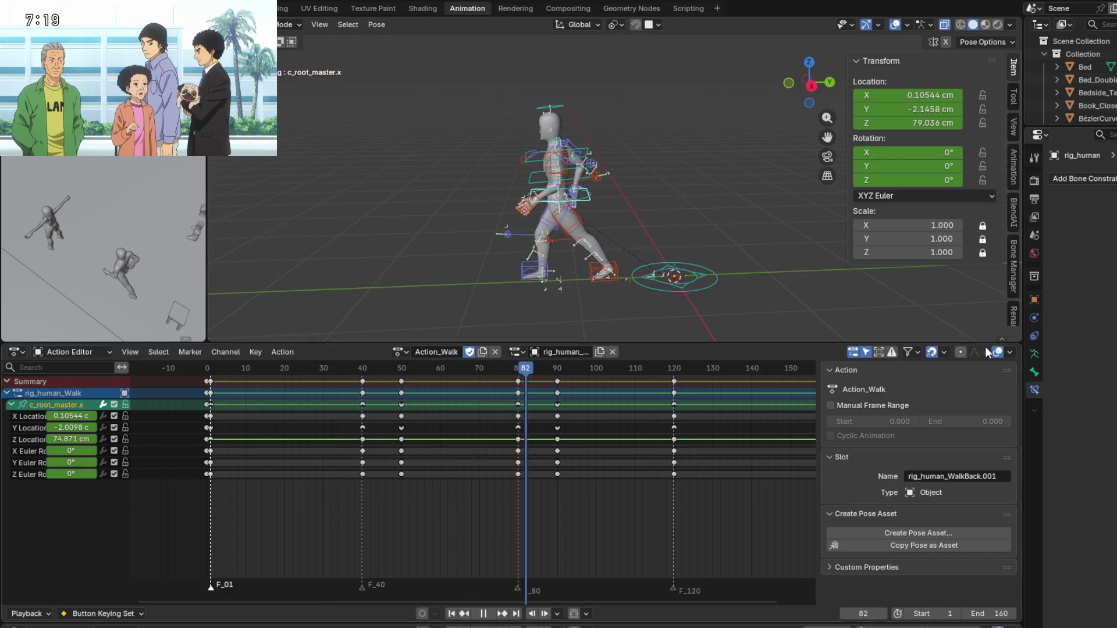
Scroll the sidebar tabs and open the In Placer panel.
{"action": "scroll", "coordinate": [1013, 305], "scroll_direction": "down", "scroll_amount": 5}
{"action": "scroll", "coordinate": [1014, 312], "scroll_direction": "down", "scroll_amount": 2}
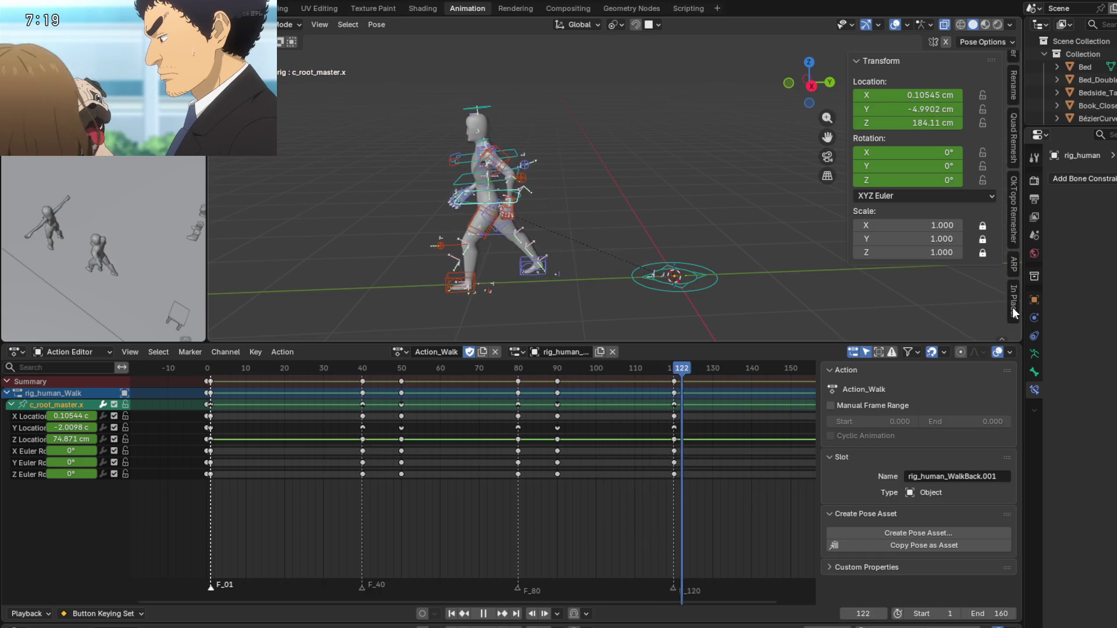
{"action": "left_click", "coordinate": [1014, 308]}
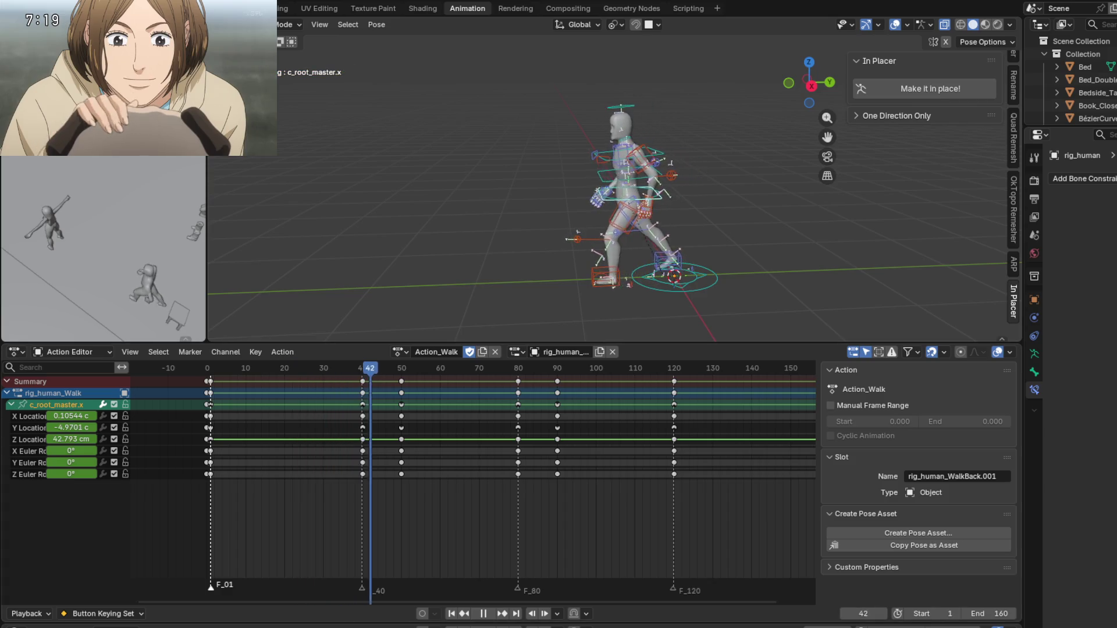
{"action": "mouse_move", "coordinate": [139, 142]}
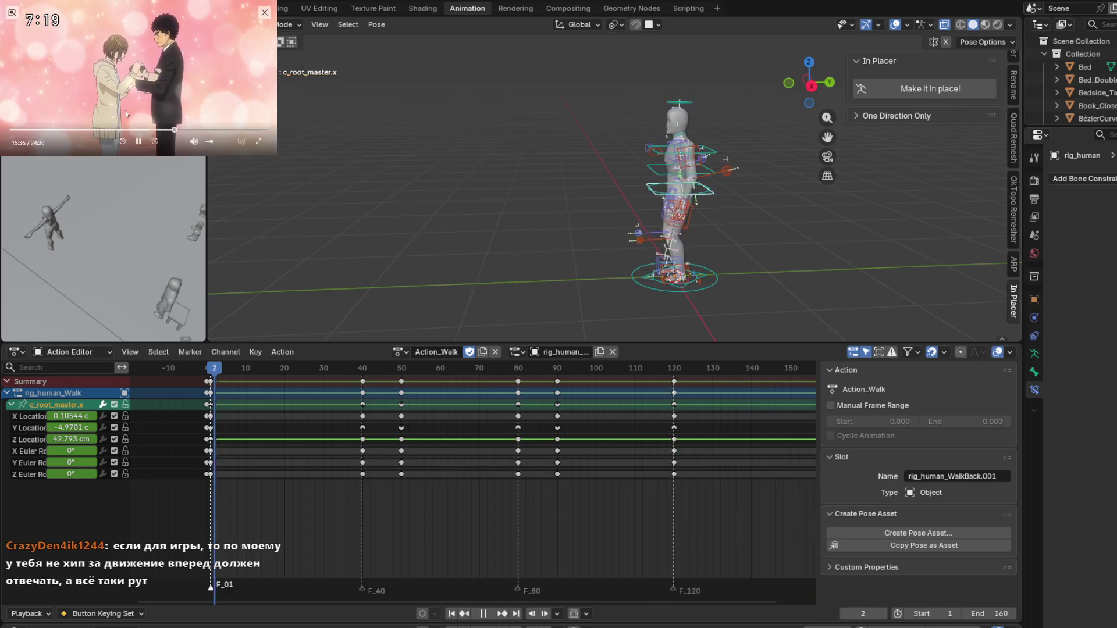
{"action": "mouse_move", "coordinate": [161, 49]}
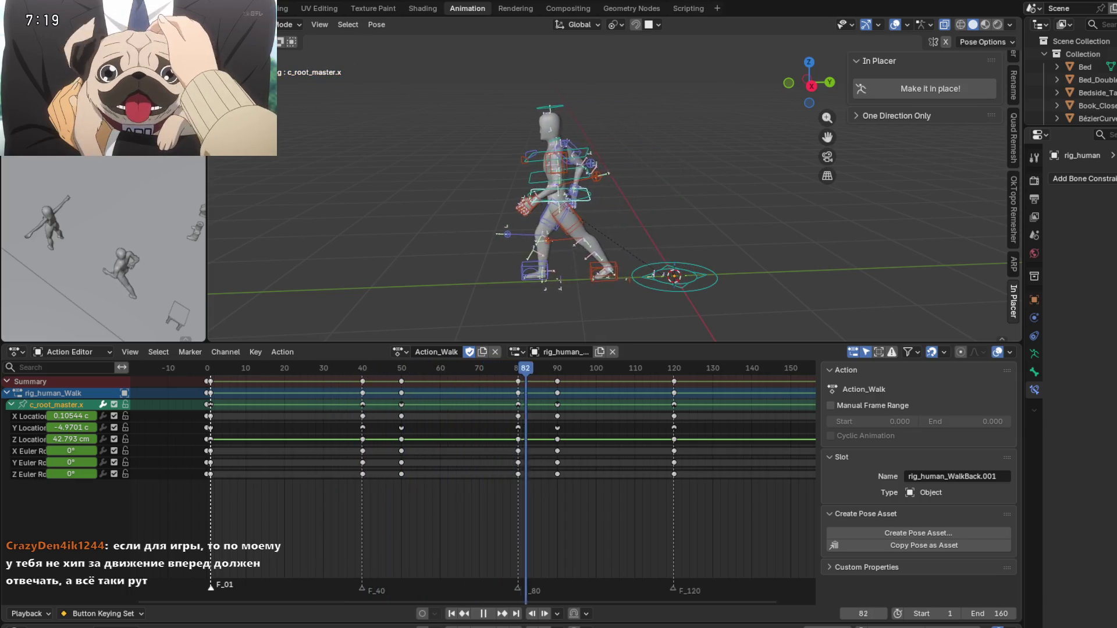
{"action": "mouse_move", "coordinate": [98, 56]}
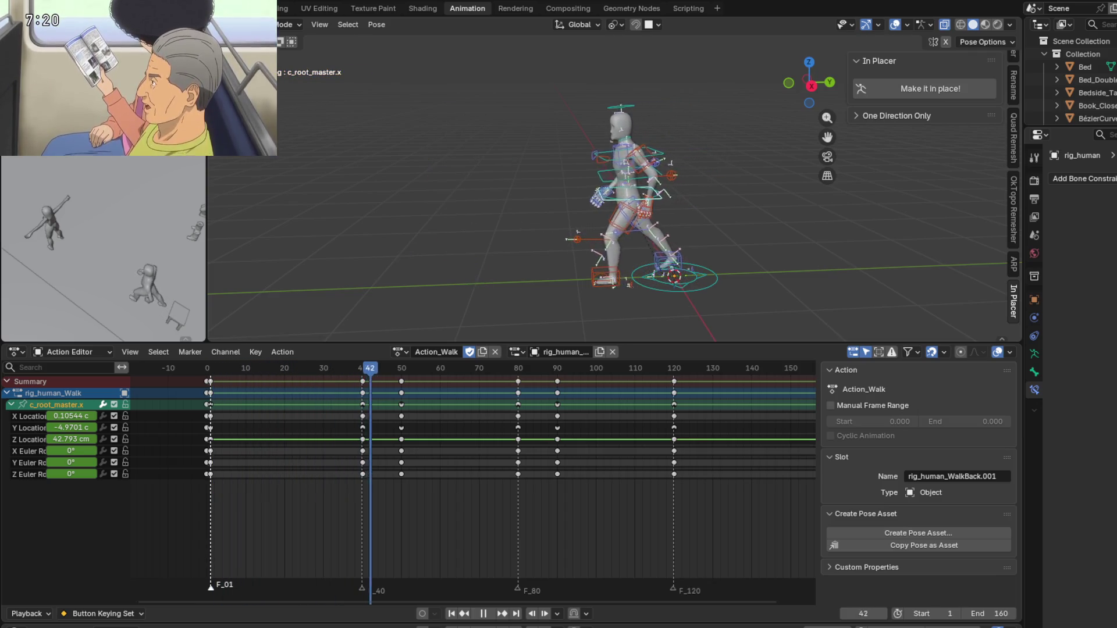
{"action": "mouse_move", "coordinate": [192, 11]}
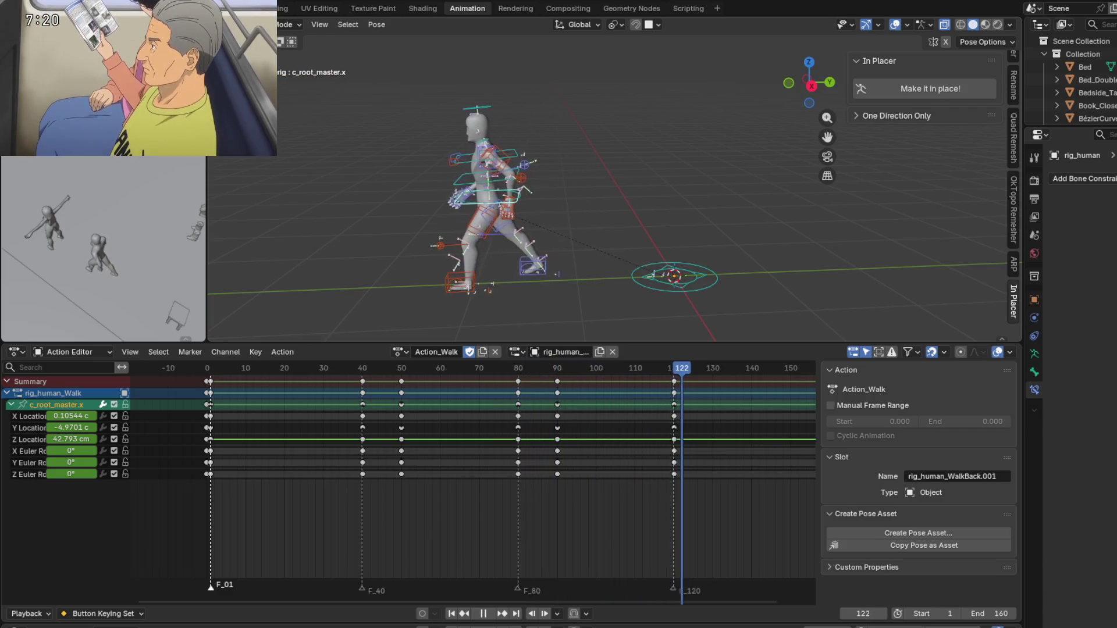
{"action": "mouse_move", "coordinate": [155, 91]}
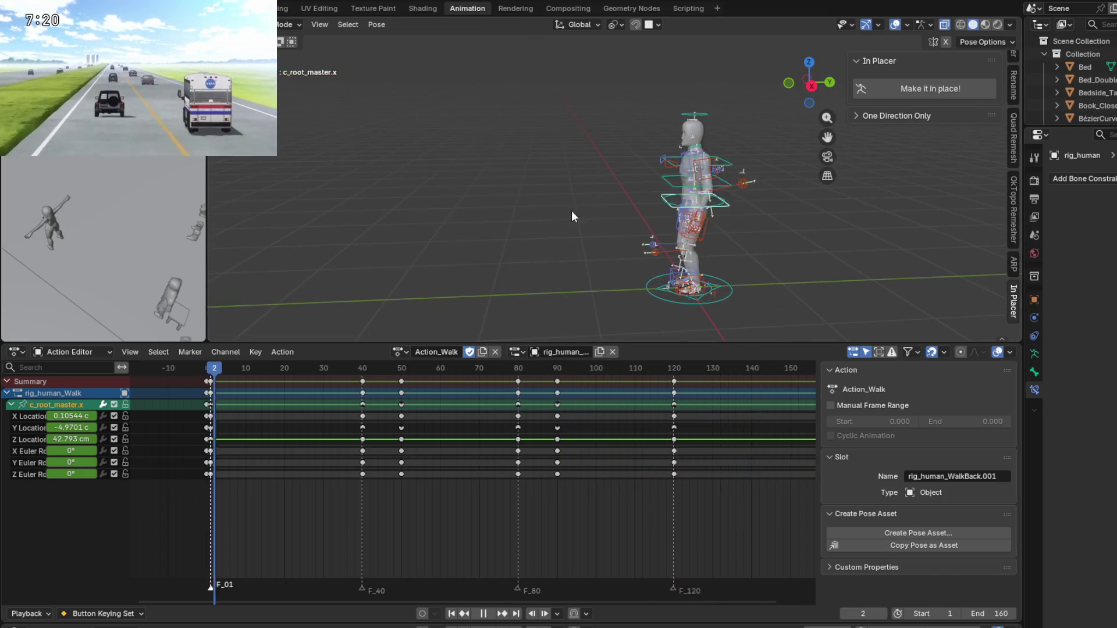
Pause playback, inspect the pose at frame 65, then resume playing.
{"action": "left_click", "coordinate": [483, 614]}
{"action": "left_click_drag", "start_coordinate": [405, 372], "coordinate": [460, 376]}
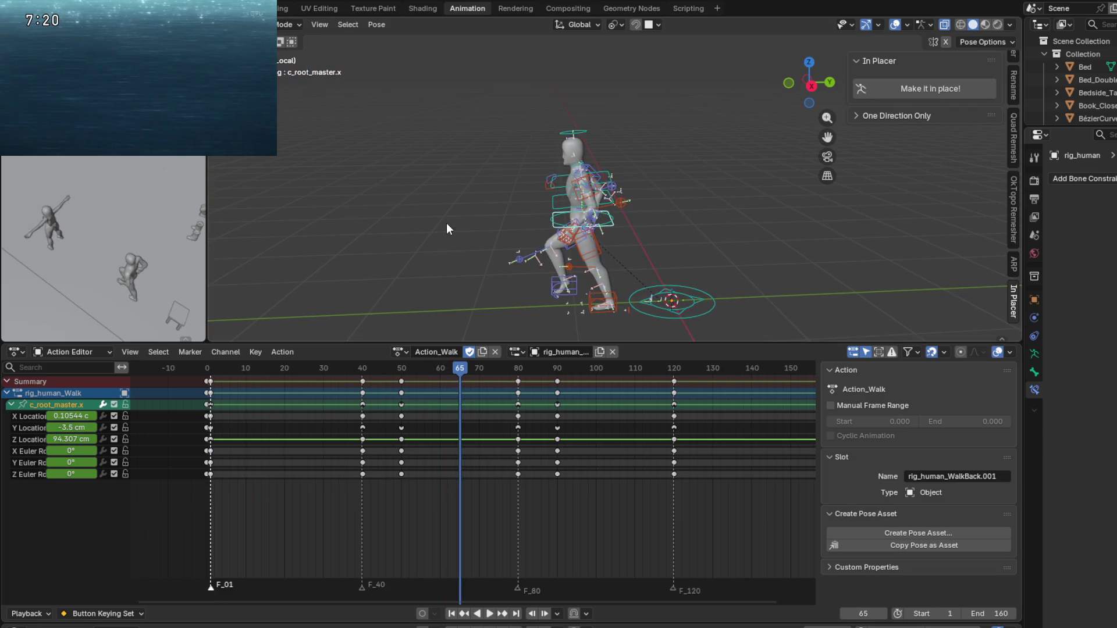
{"action": "left_click", "coordinate": [489, 614]}
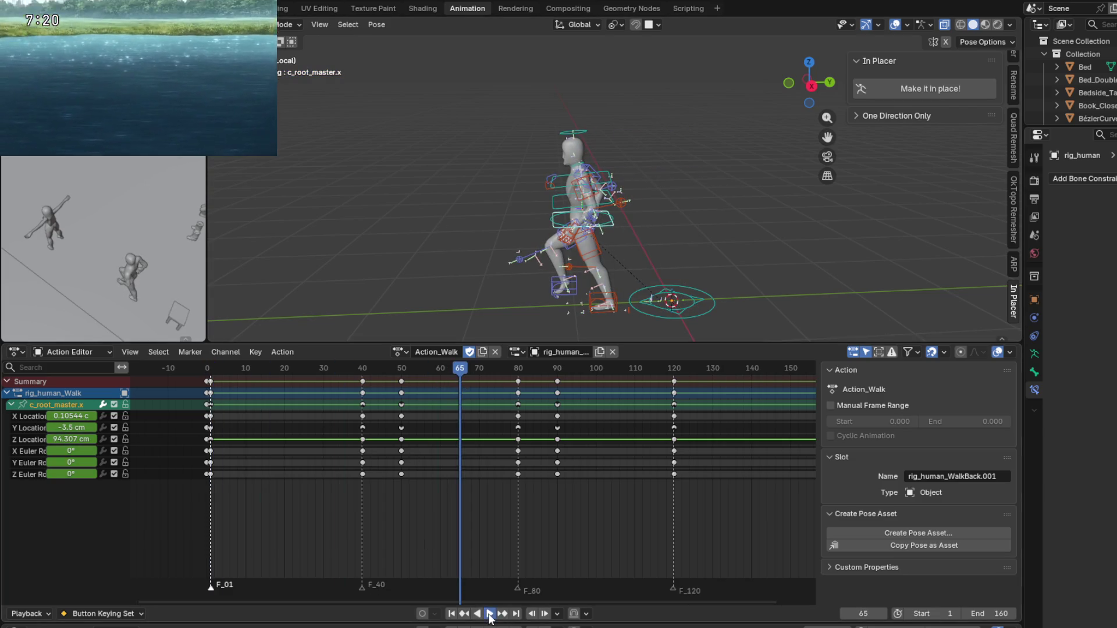
Select all bones, apply 'Make it in place!', and orbit around to check the rig.
{"action": "key", "text": "a"}
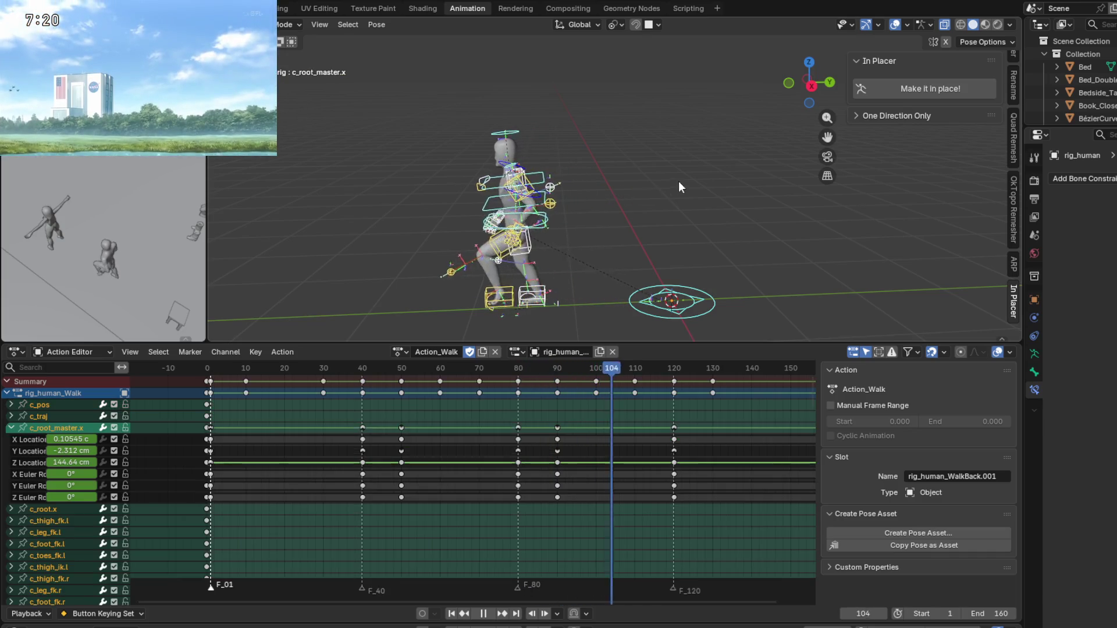
{"action": "left_click", "coordinate": [922, 87]}
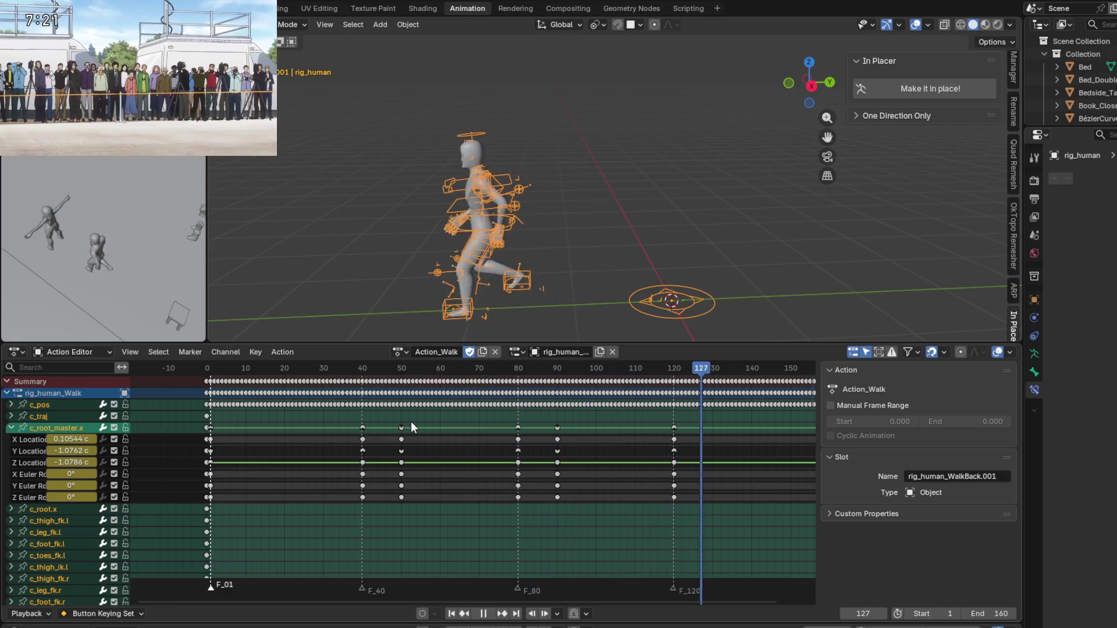
{"action": "middle_click_drag", "start_coordinate": [466, 267], "coordinate": [445, 253]}
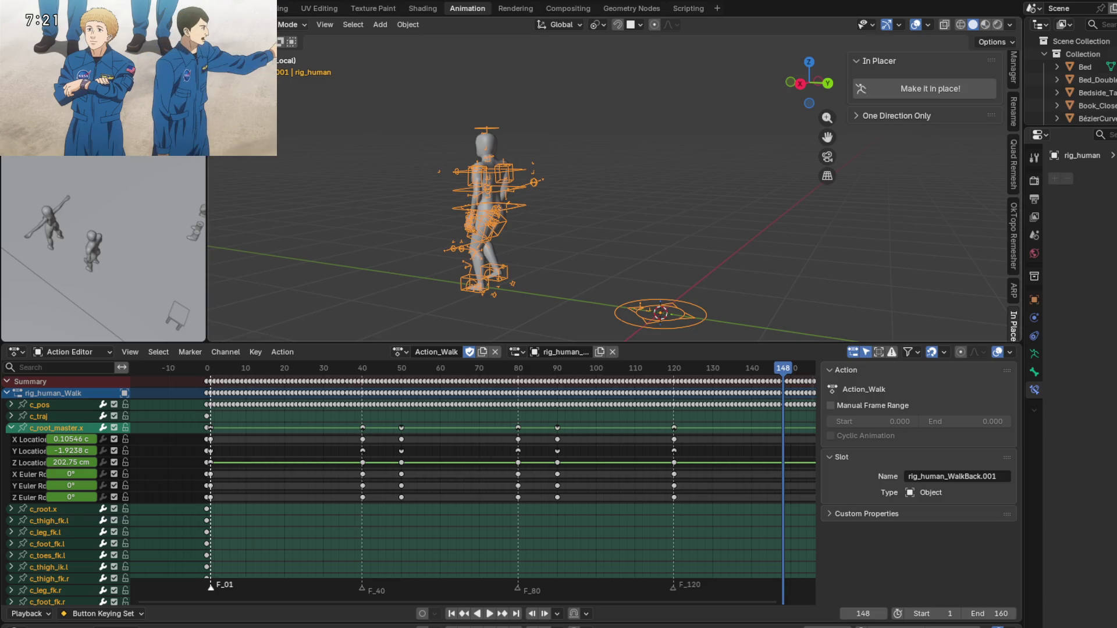
{"action": "mouse_move", "coordinate": [484, 221]}
{"action": "middle_mouse_down"}
{"action": "mouse_move", "coordinate": [574, 249]}
{"action": "mouse_move", "coordinate": [522, 224]}
{"action": "middle_mouse_up"}
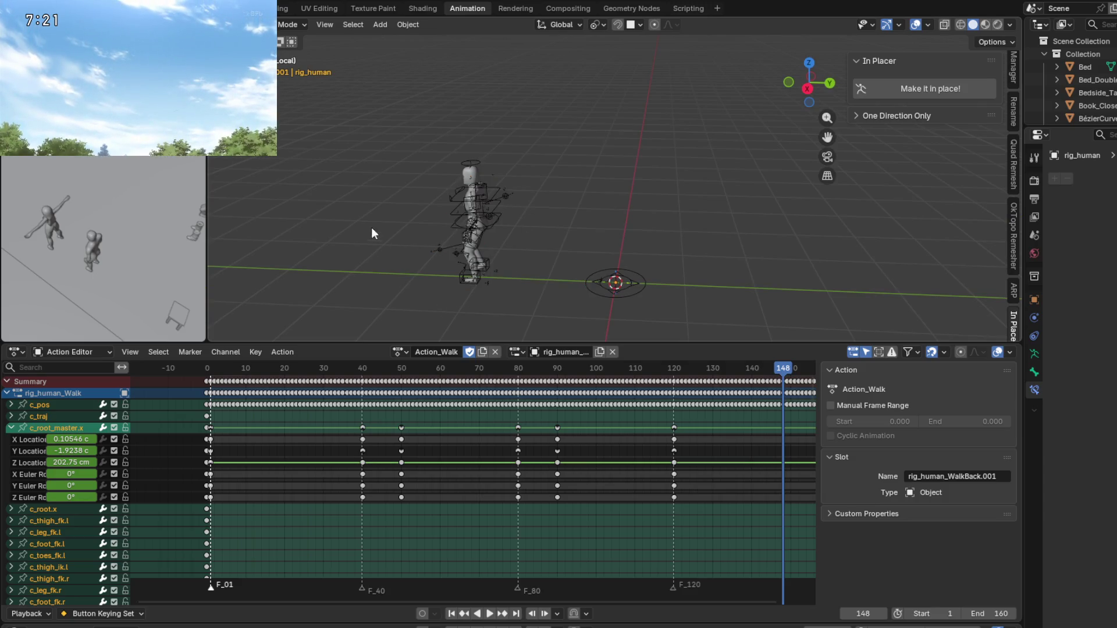
{"action": "left_click", "coordinate": [501, 194]}
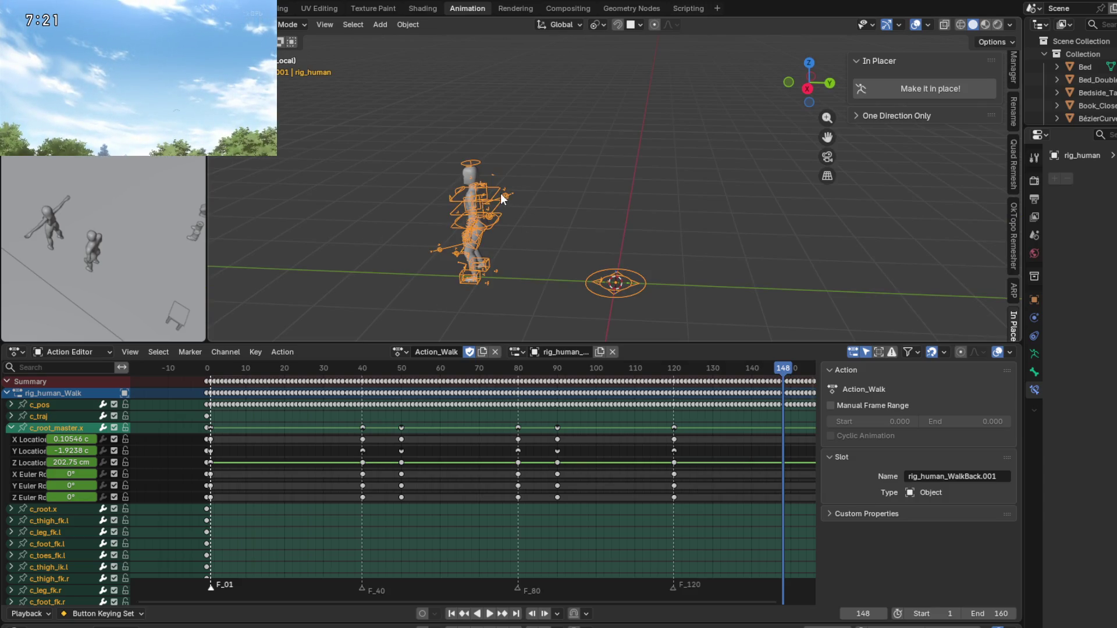
Apply 'Make it in place!' to the whole armature and play back the in-place walk.
{"action": "left_click", "coordinate": [918, 87]}
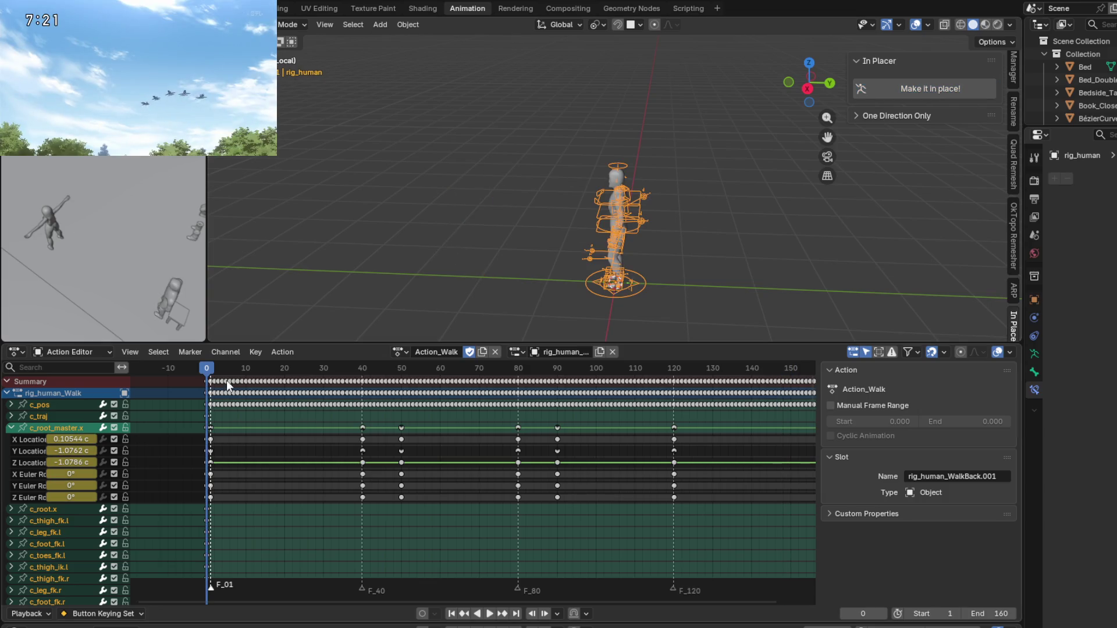
{"action": "left_click", "coordinate": [491, 615]}
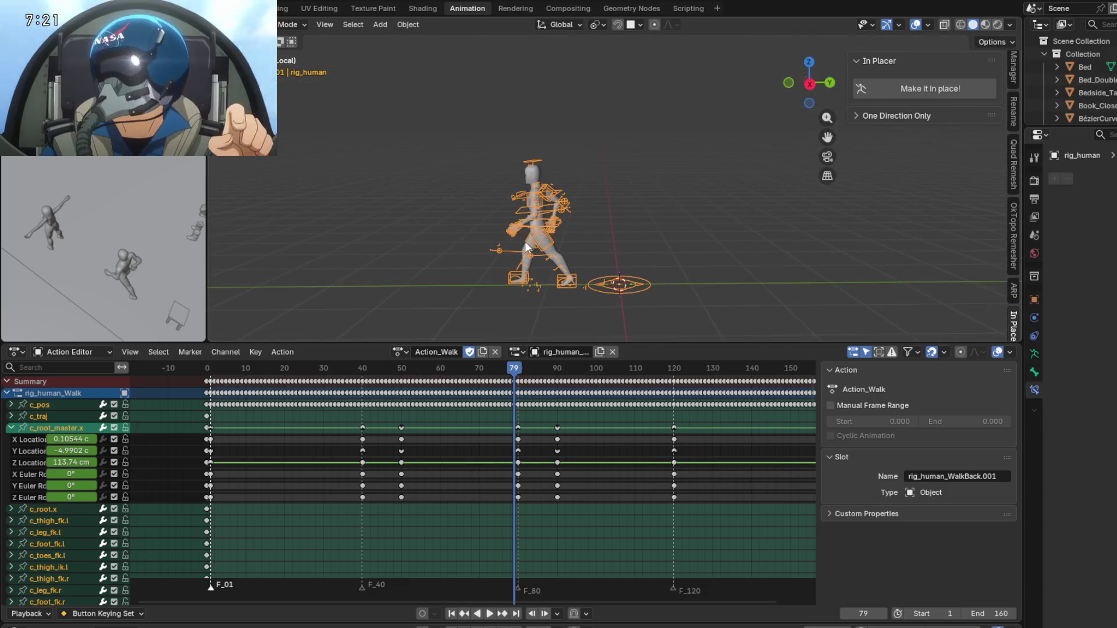
Enter Pose Mode and show the active bone's Transform values in the Item tab.
{"action": "key", "text": "ctrl+Tab"}
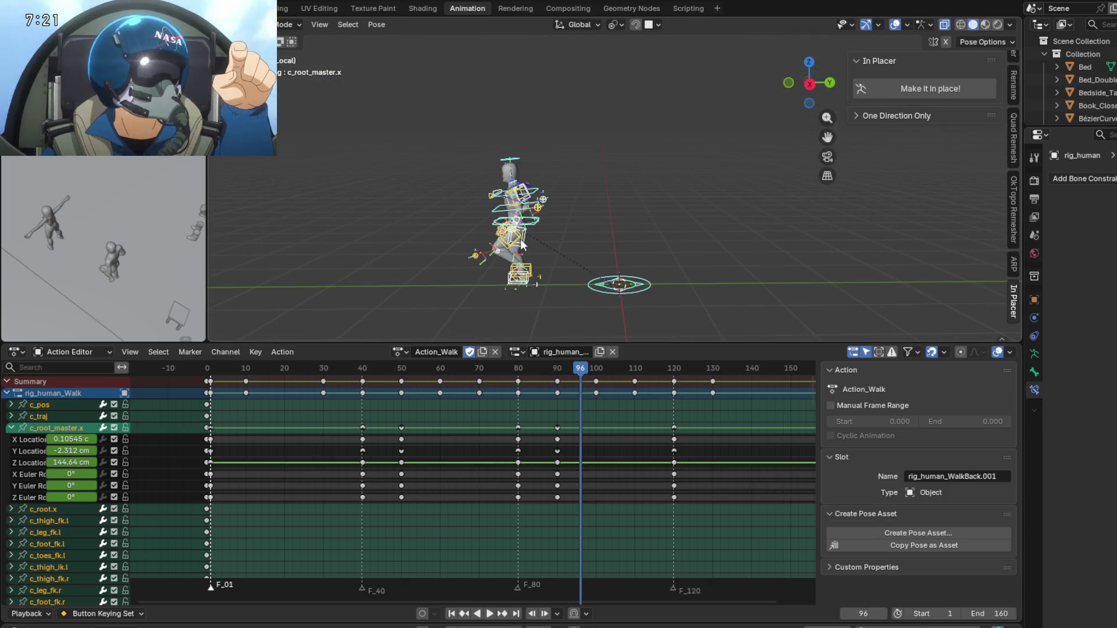
{"action": "middle_click_drag", "start_coordinate": [466, 239], "coordinate": [449, 233]}
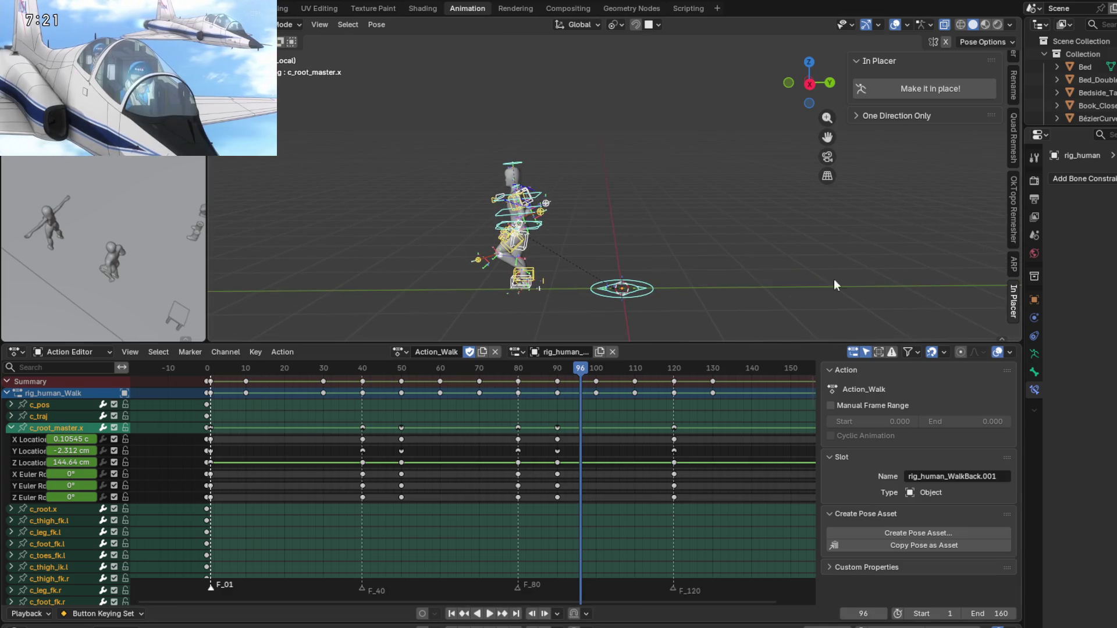
{"action": "scroll", "coordinate": [1015, 139], "scroll_direction": "up", "scroll_amount": 5}
{"action": "left_click", "coordinate": [1012, 69]}
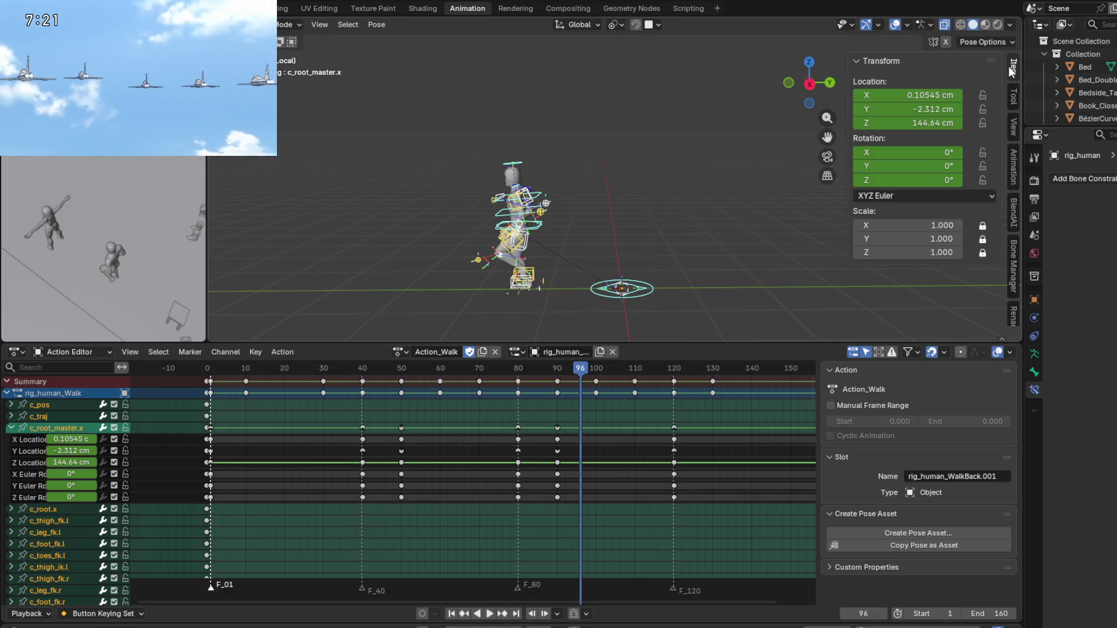
{"action": "middle_click_drag", "start_coordinate": [408, 181], "coordinate": [389, 177]}
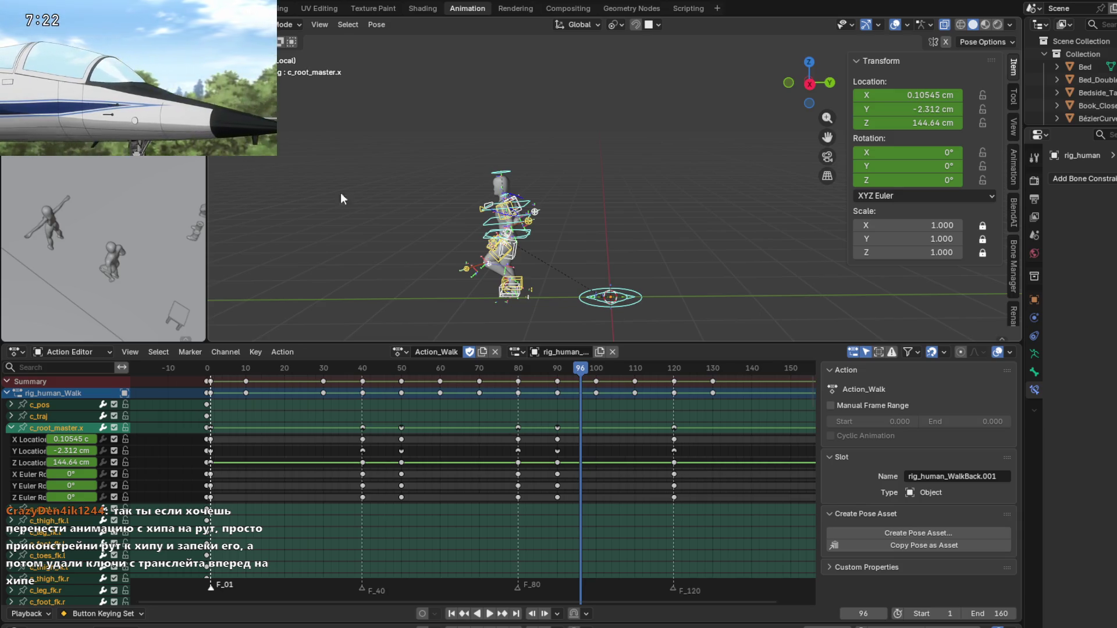
Zoom in on the rig and select the c_root_master.x bone alone.
{"action": "scroll", "coordinate": [515, 247], "scroll_direction": "up", "scroll_amount": 2}
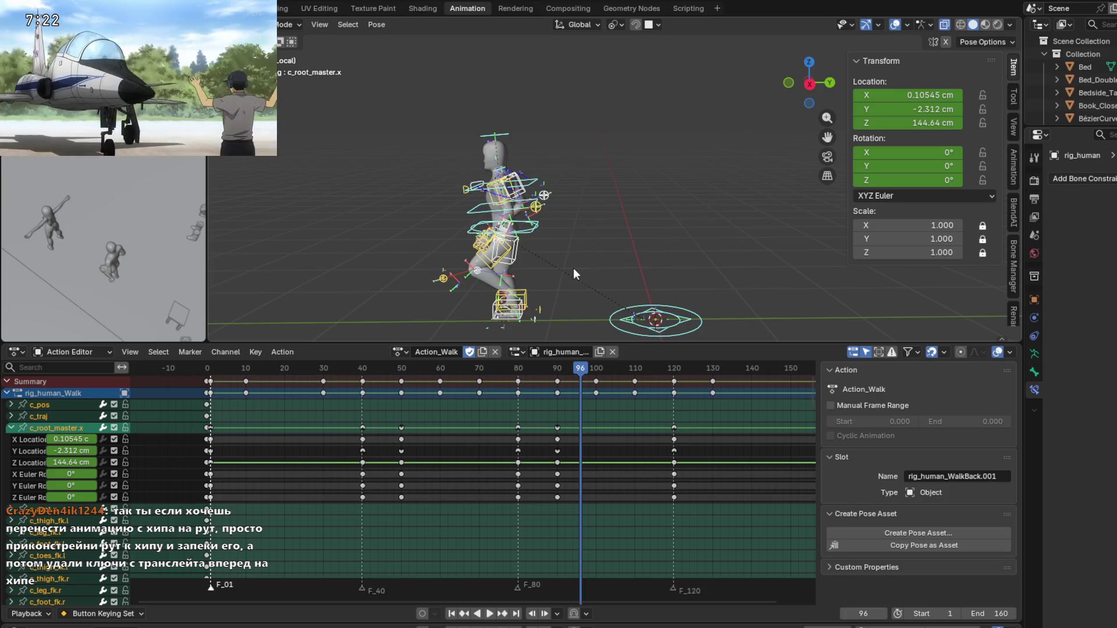
{"action": "scroll", "coordinate": [513, 205], "scroll_direction": "up", "scroll_amount": 2}
{"action": "scroll", "coordinate": [499, 229], "scroll_direction": "up", "scroll_amount": 2}
{"action": "scroll", "coordinate": [547, 261], "scroll_direction": "down", "scroll_amount": 1}
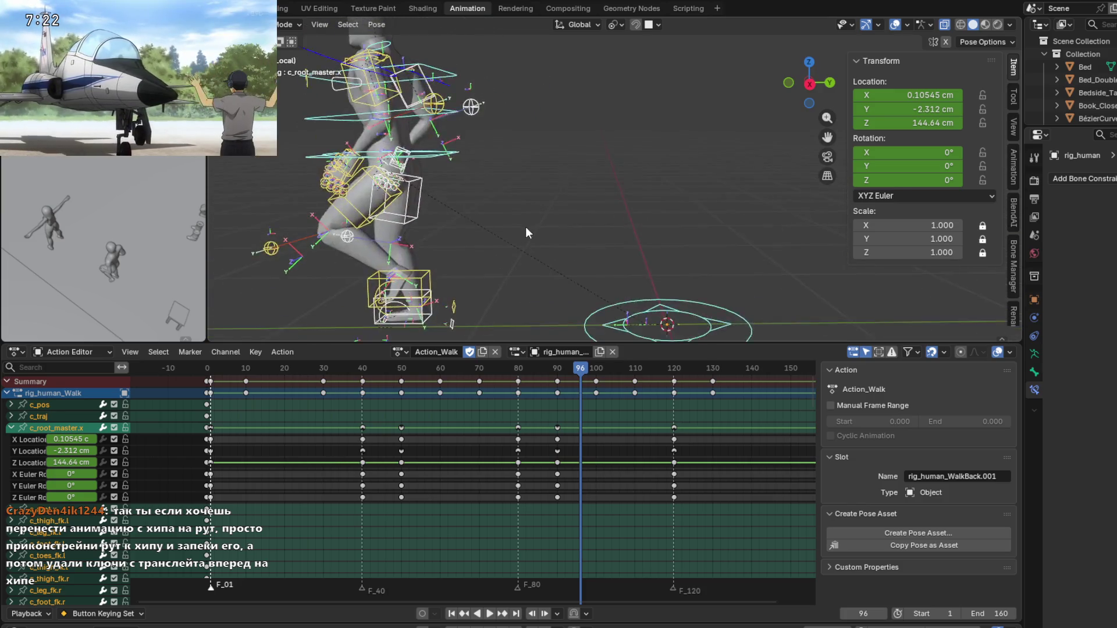
{"action": "scroll", "coordinate": [525, 225], "scroll_direction": "down", "scroll_amount": 1}
{"action": "scroll", "coordinate": [524, 244], "scroll_direction": "up", "scroll_amount": 1}
{"action": "scroll", "coordinate": [512, 215], "scroll_direction": "up", "scroll_amount": 1}
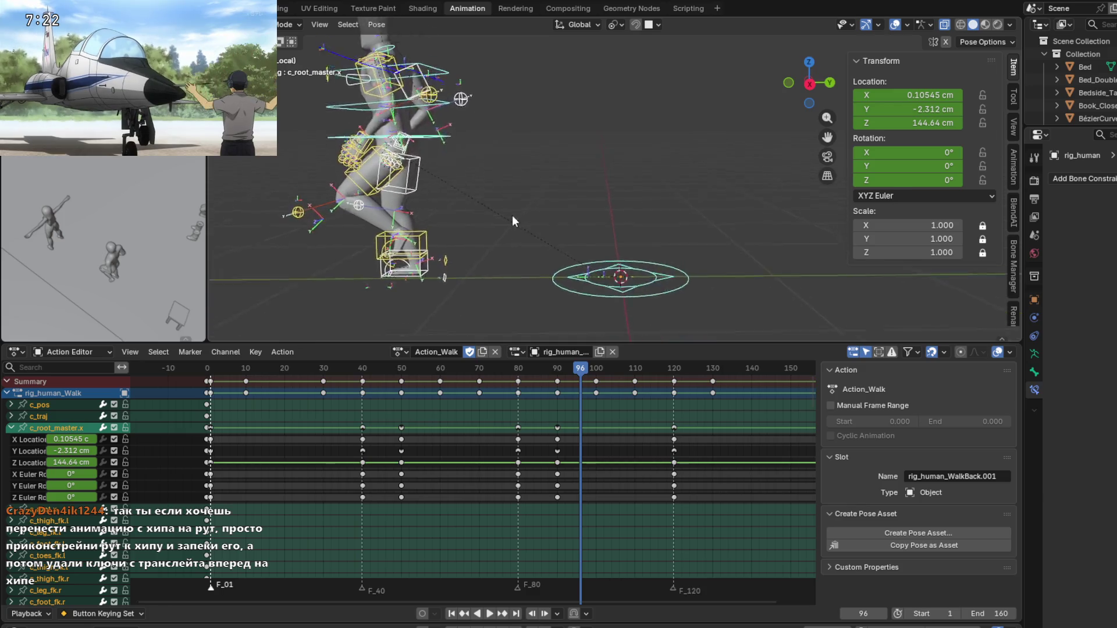
{"action": "scroll", "coordinate": [495, 207], "scroll_direction": "down", "scroll_amount": 1}
{"action": "left_click", "coordinate": [447, 172]}
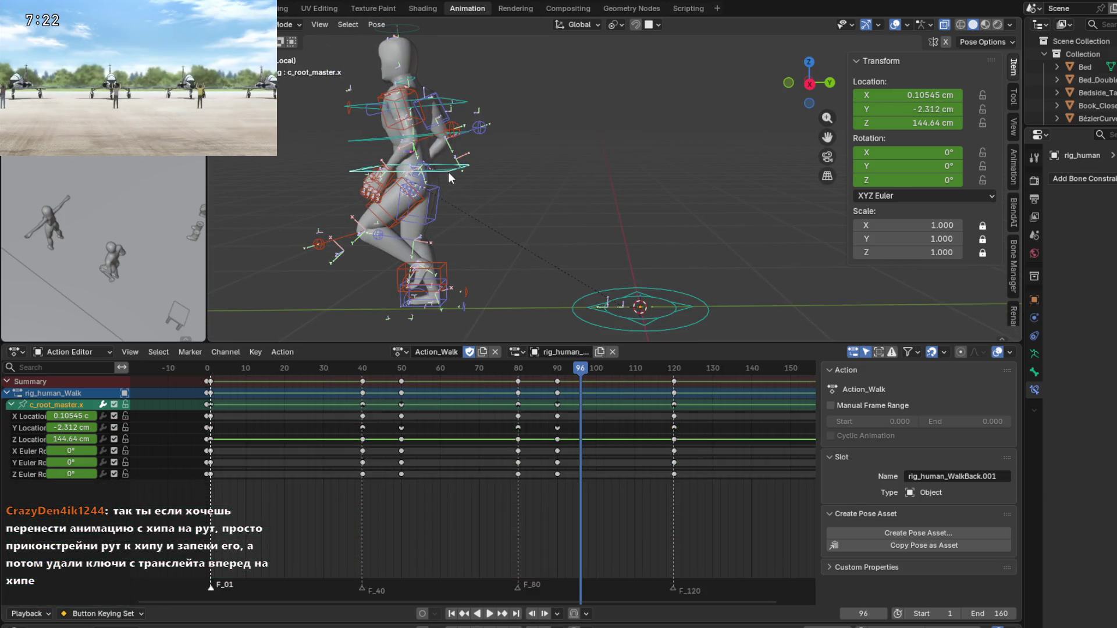